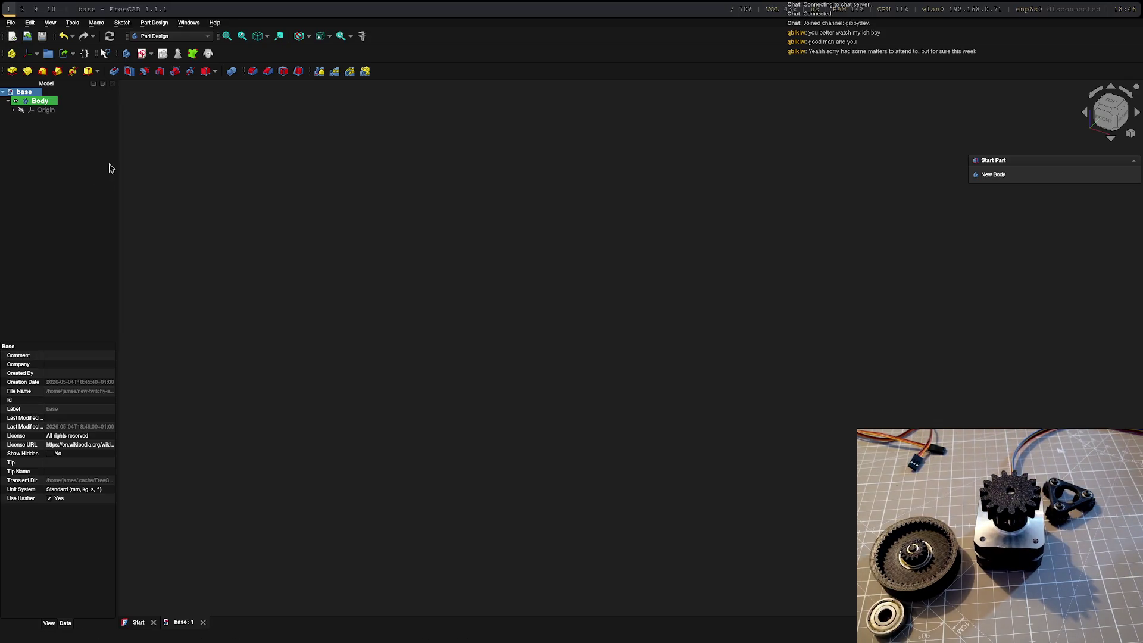
- Create a second body, Body001, and open a new sketch attached to its XY plane
click(139, 39)
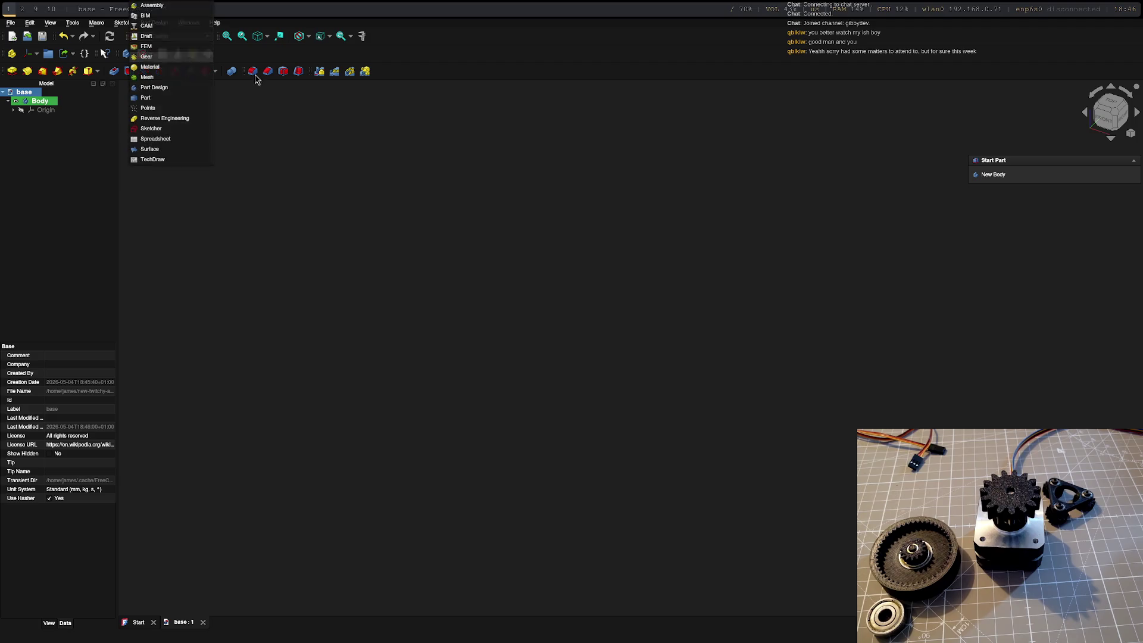
key(Escape)
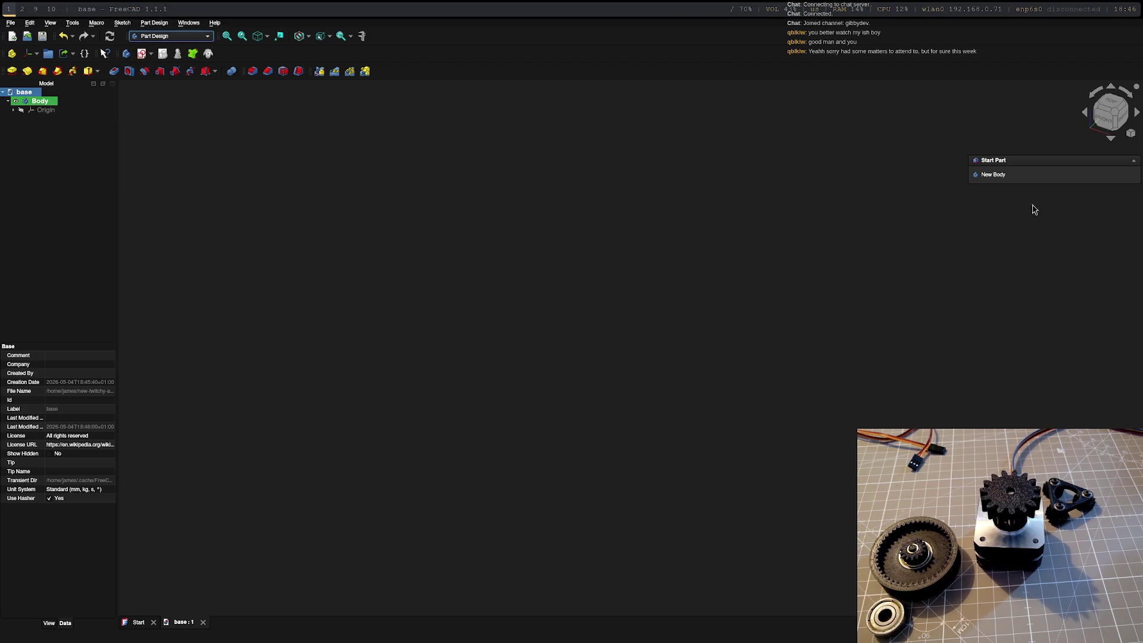
click(993, 175)
click(1012, 202)
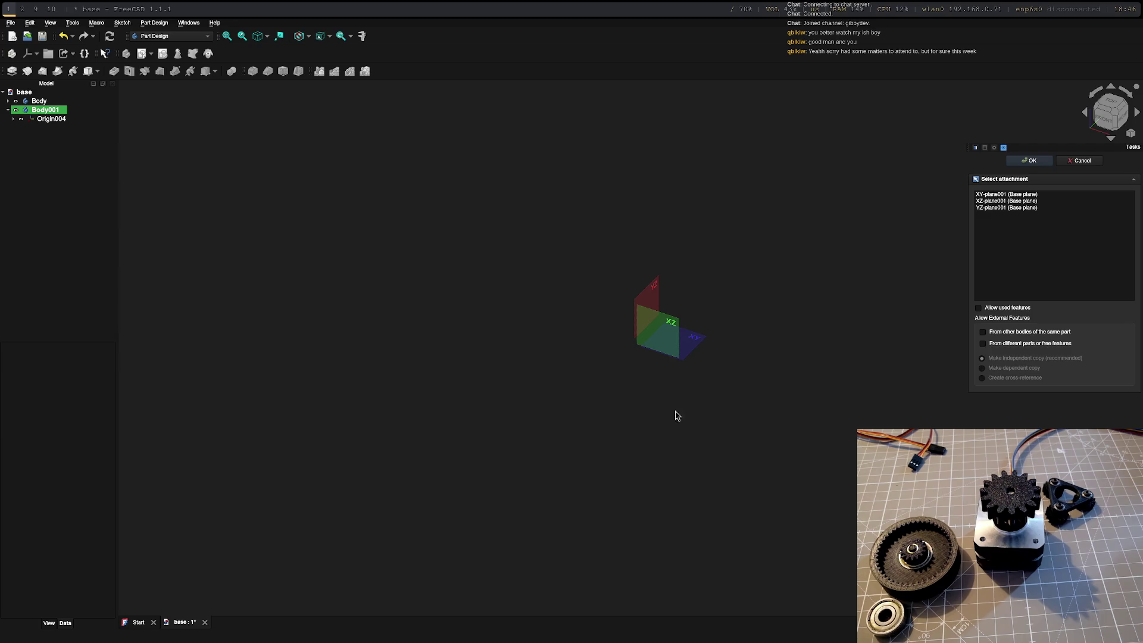
click(604, 373)
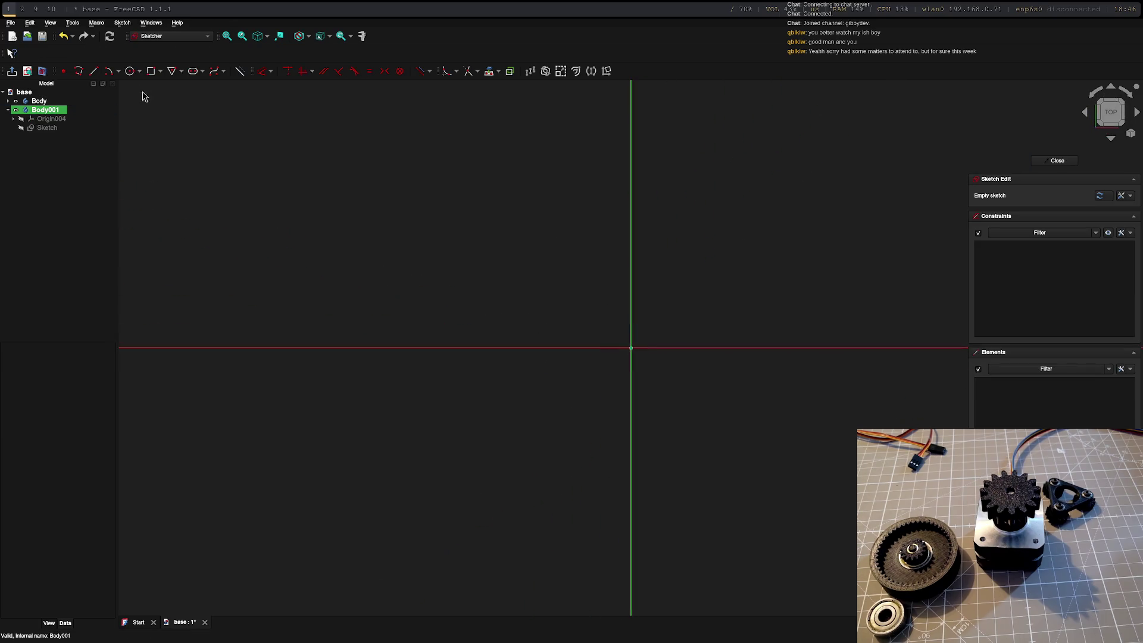
- Draw a 43 × 43 mm square centred on the sketch origin with the Centered Rectangle tool
click(130, 71)
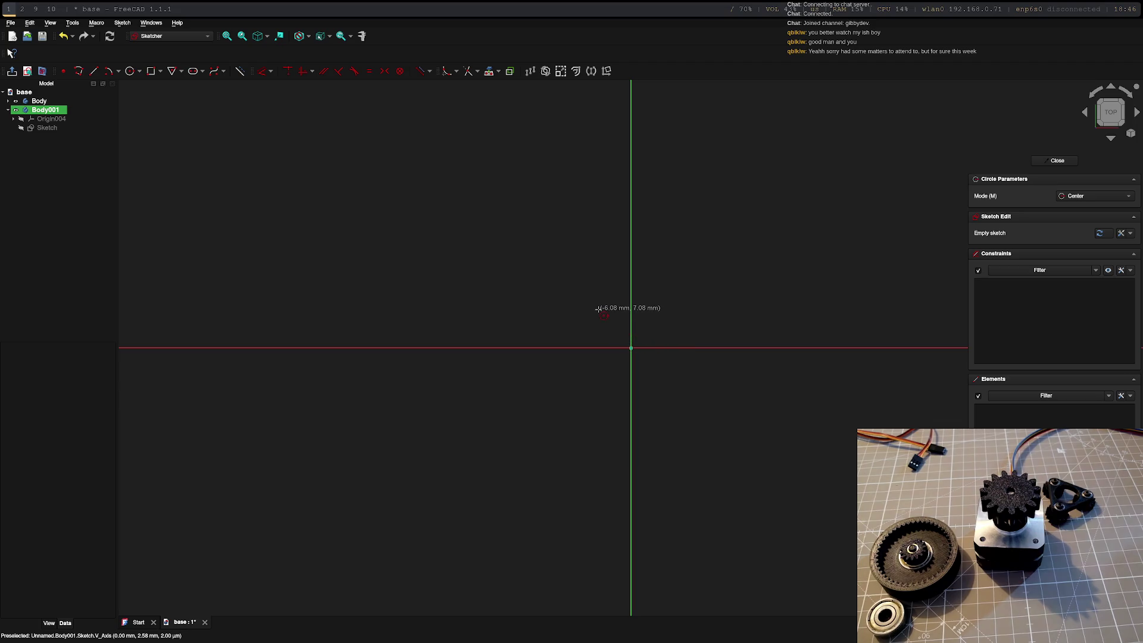
click(150, 70)
click(631, 347)
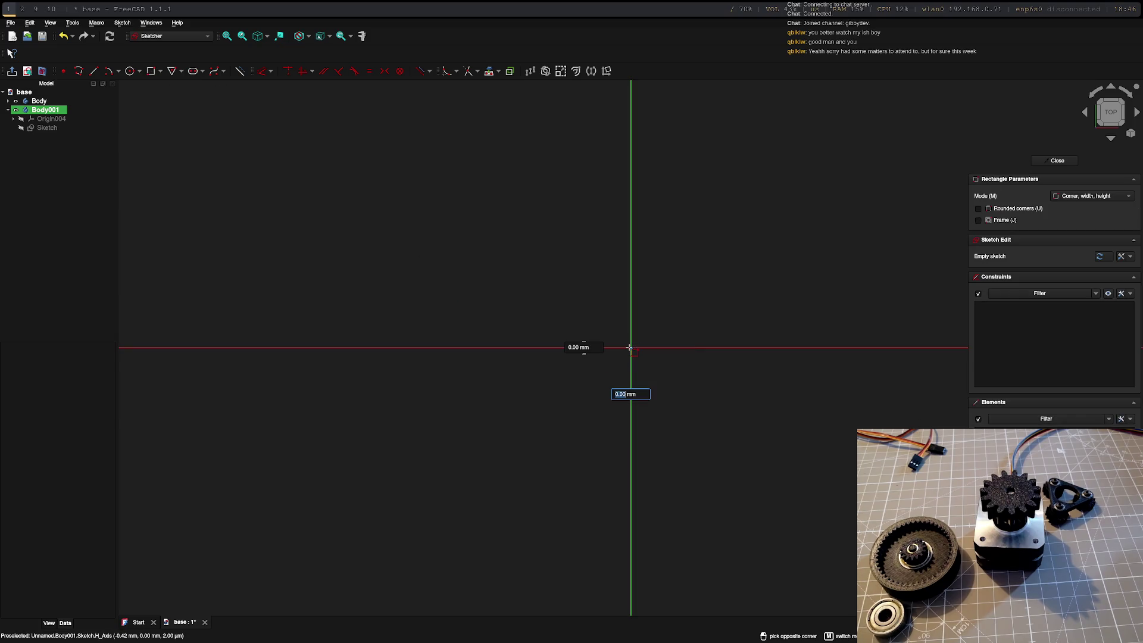
key(Escape)
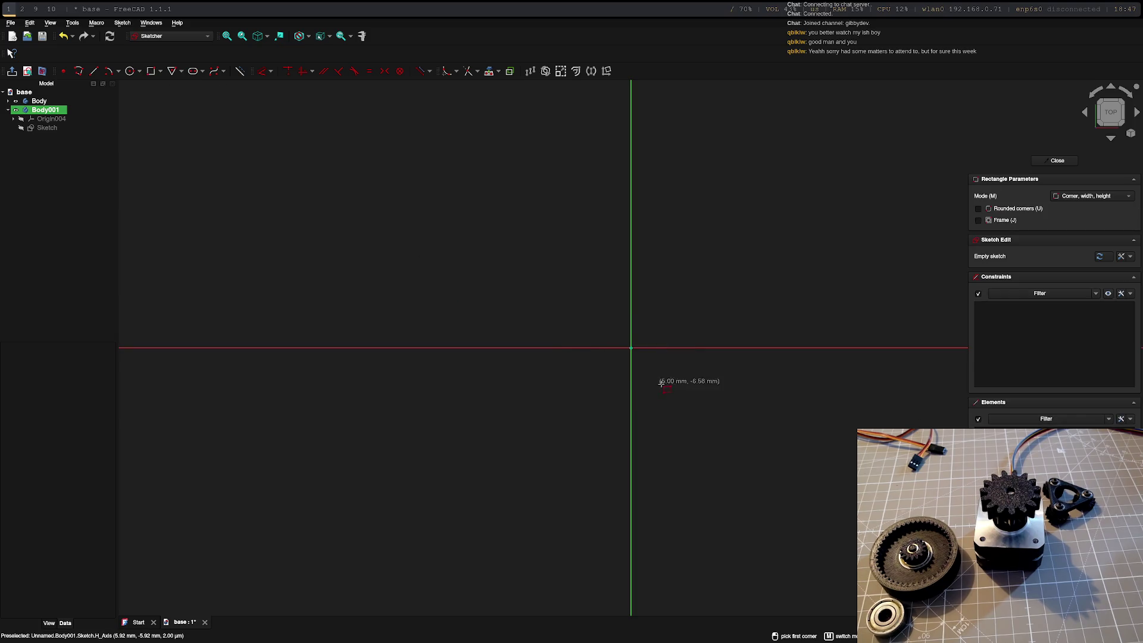
click(161, 72)
click(179, 95)
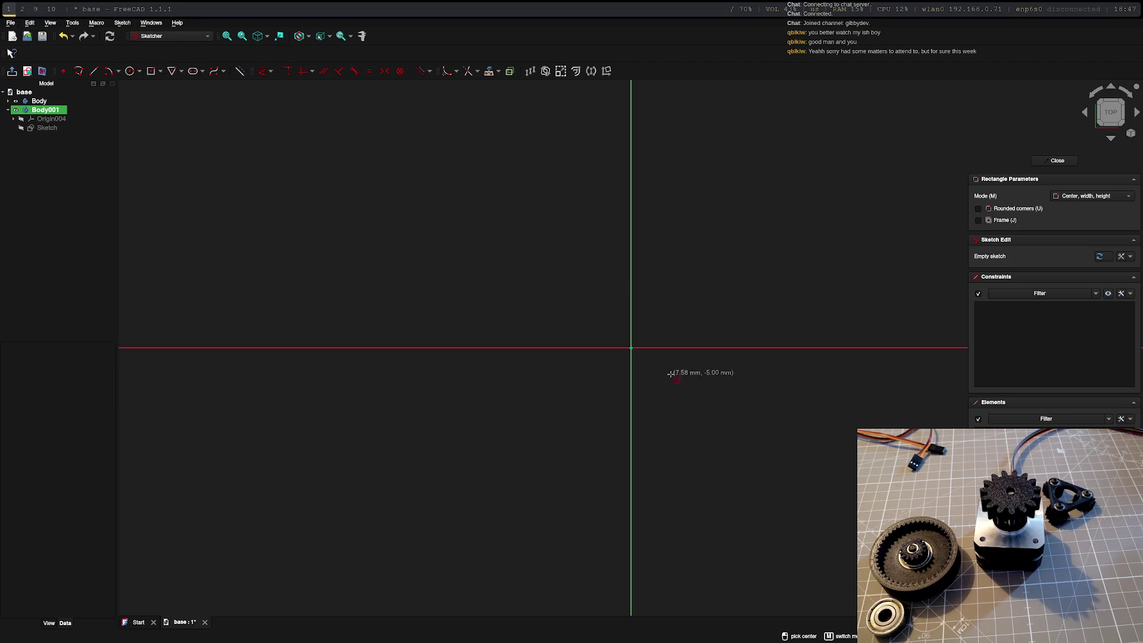
click(634, 352)
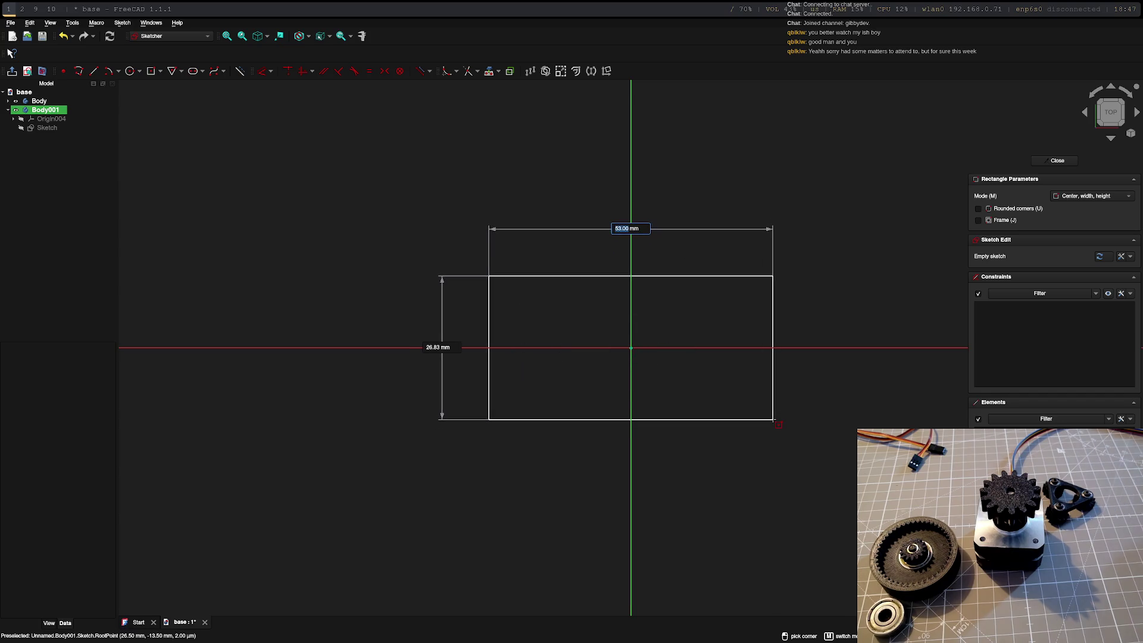
text(43)
key(Tab)
text(43)
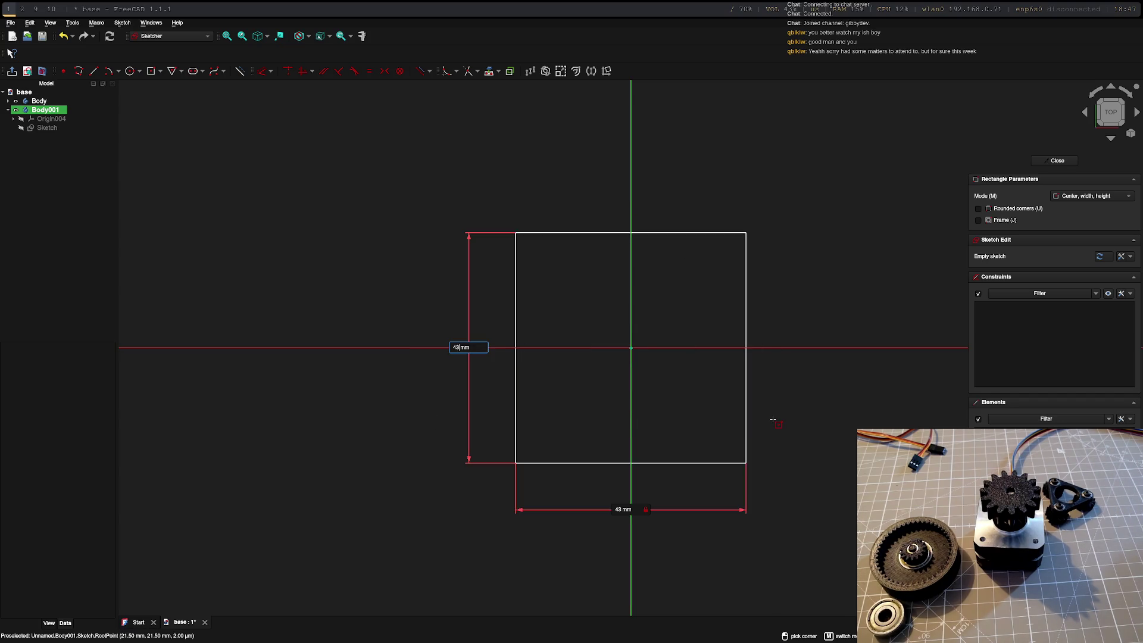
key(Return)
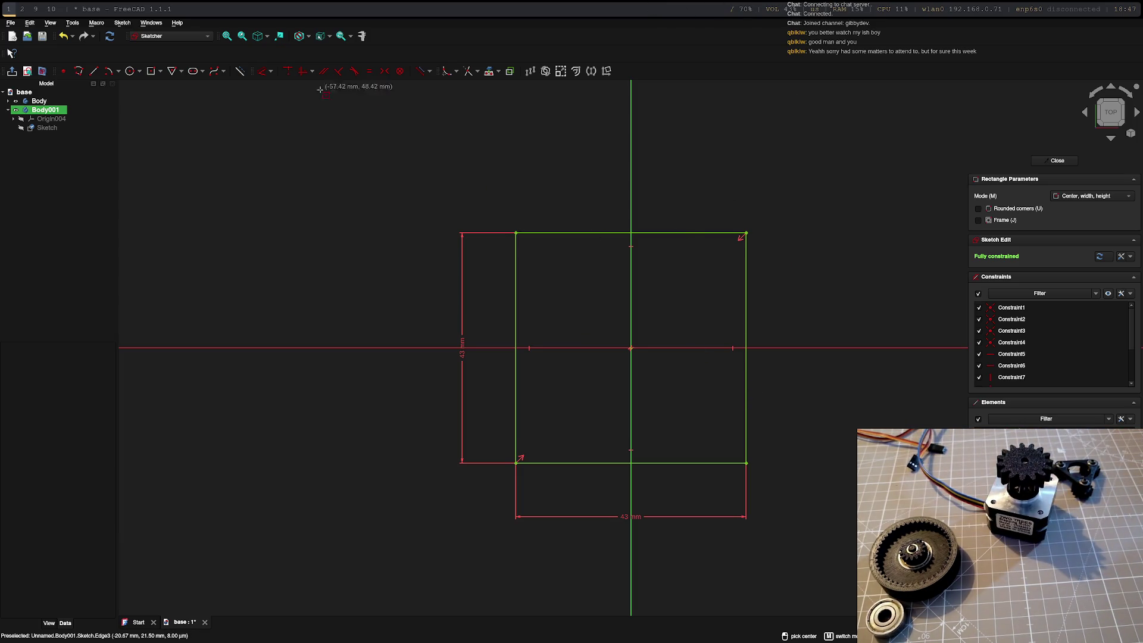
- Zoom out the sketch view and select the Circle tool
scroll(629, 306, down, 3)
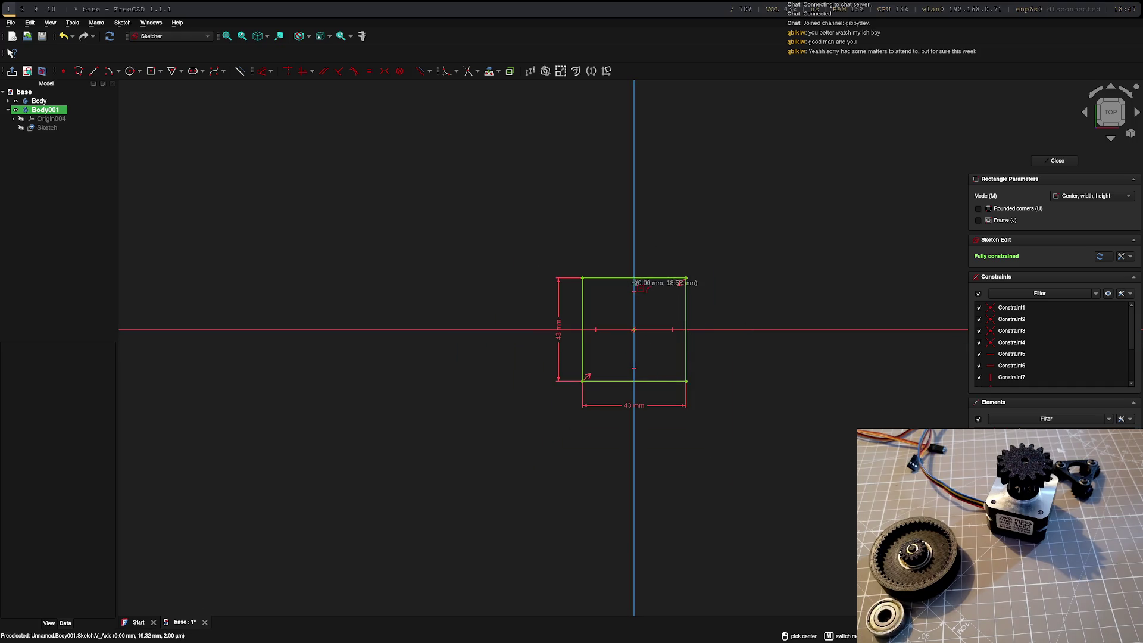
click(129, 71)
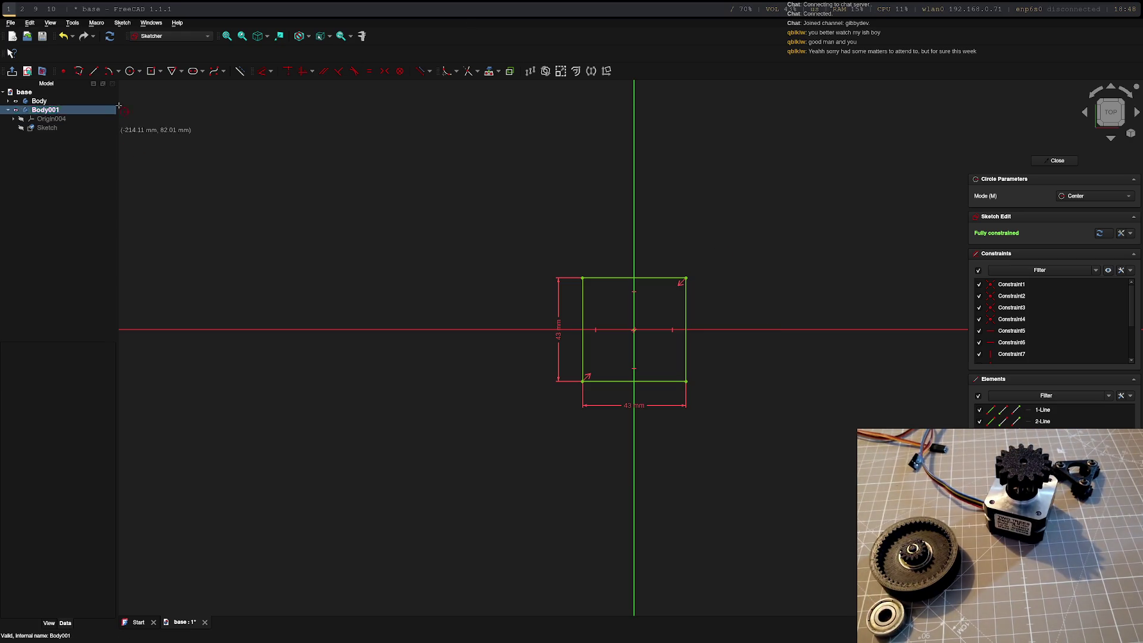
- Draw a Ø110 mm circle centred on the origin around the square, then close the sketch
click(634, 329)
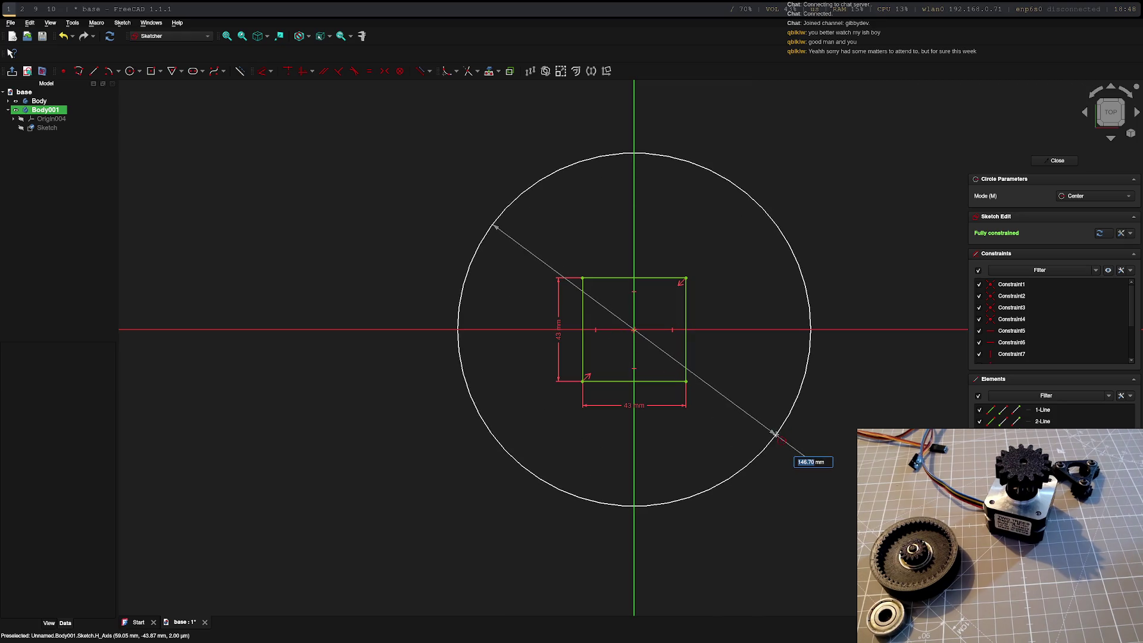
text(110)
key(Return)
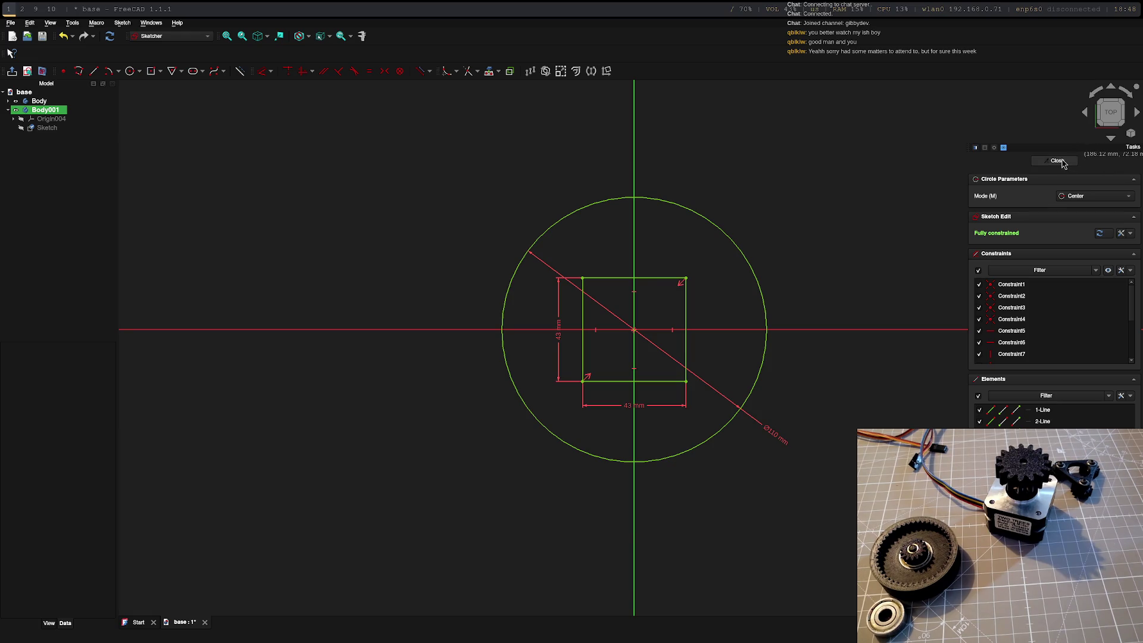
click(1058, 161)
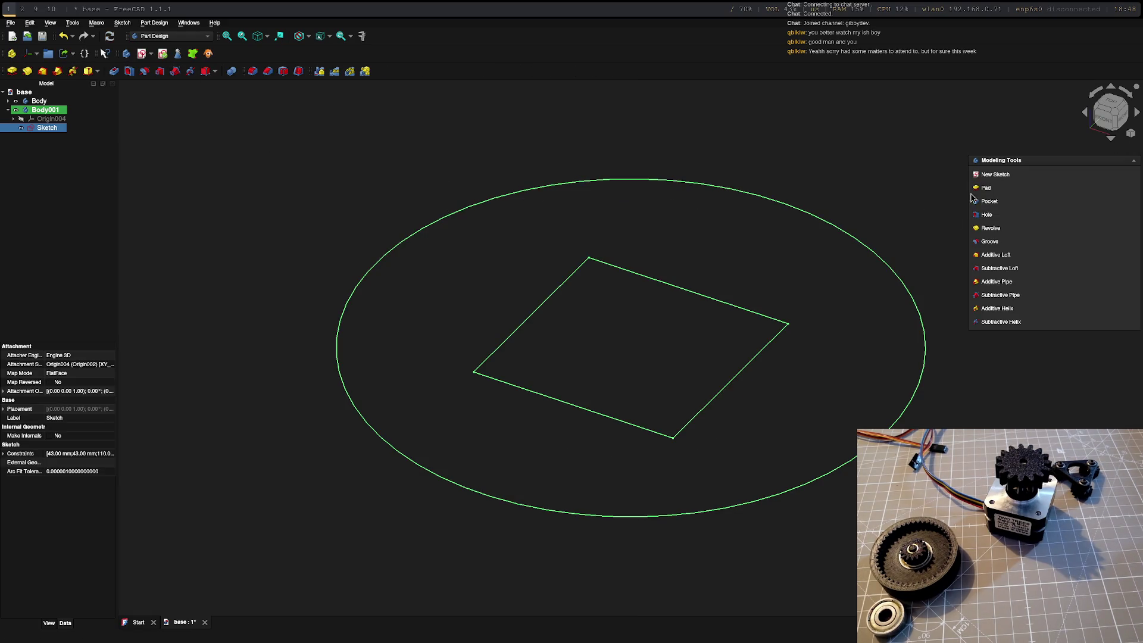
- Pad the sketch 4 mm into a flat Ø110 mm disc with a square hole
click(986, 188)
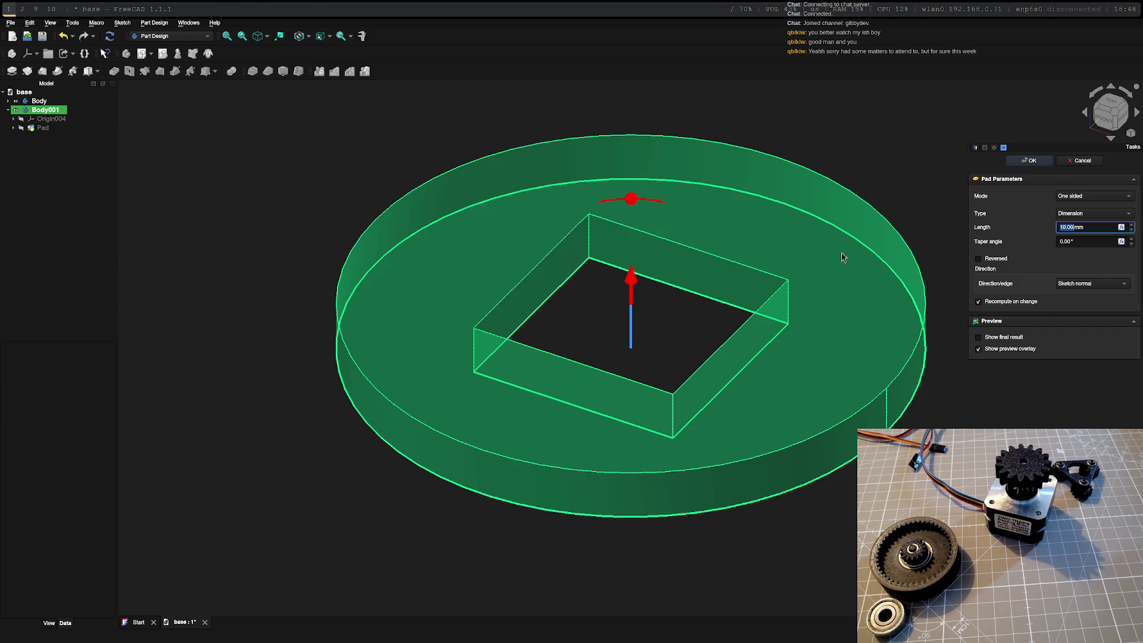
key(super+0)
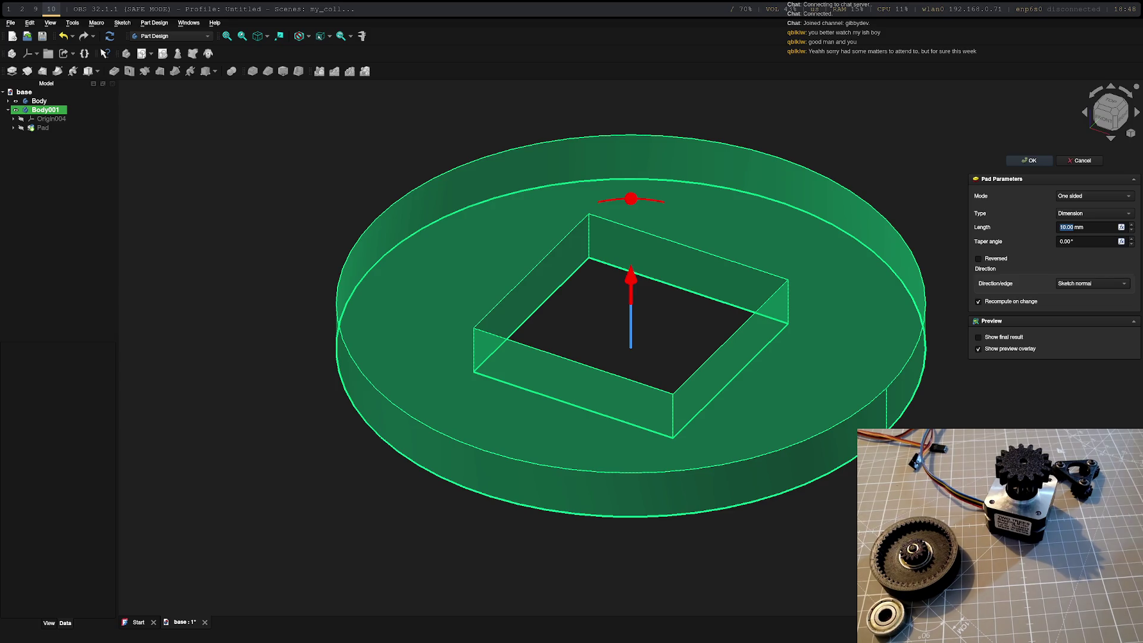
key(super+1)
text(4)
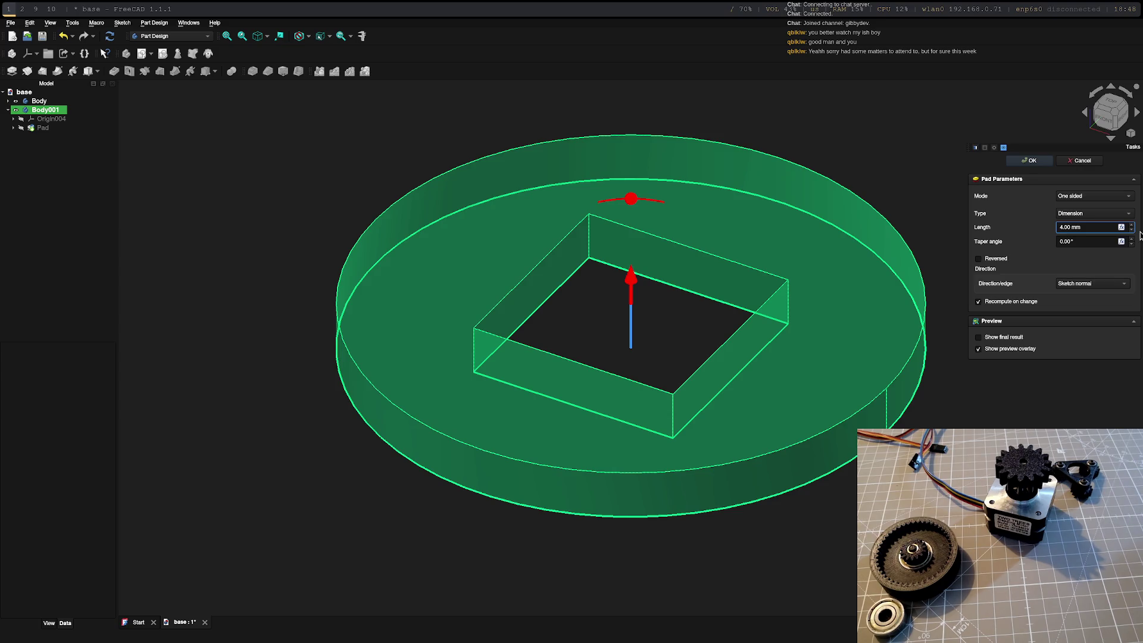
key(Return)
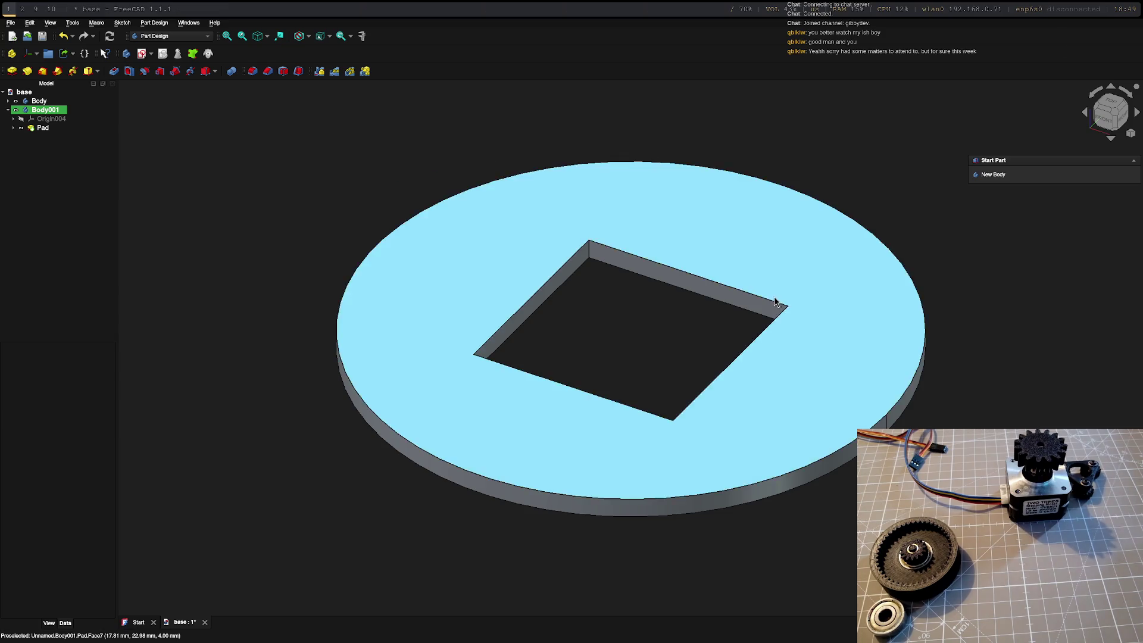
- Open a new sketch on the disc's top face
click(801, 253)
click(994, 178)
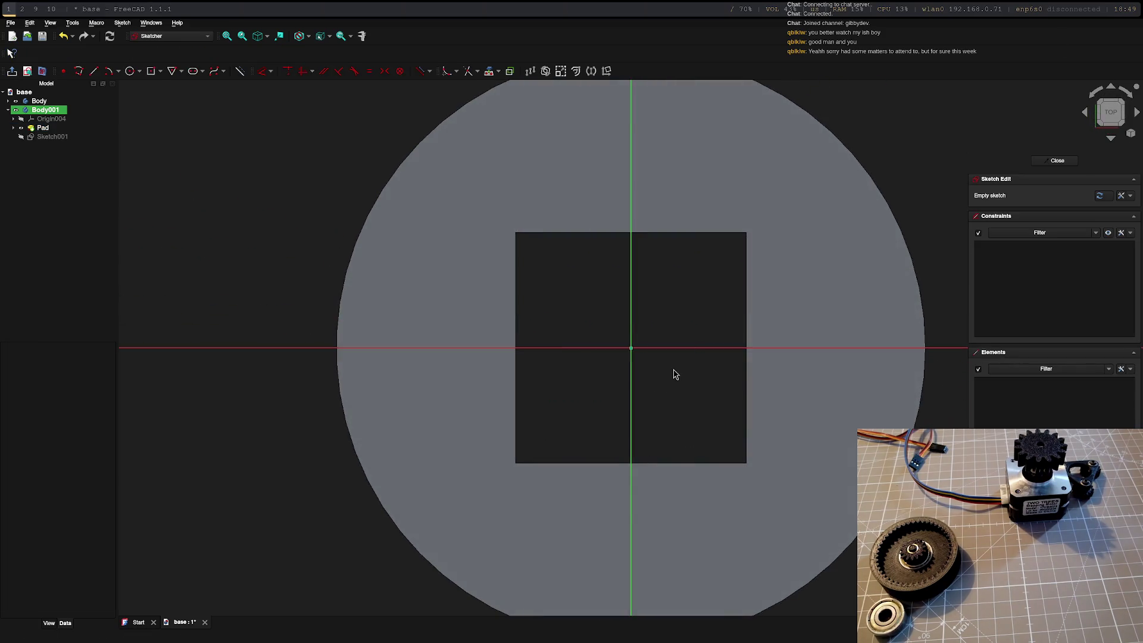
scroll(559, 180, down, 5)
scroll(459, 116, up, 4)
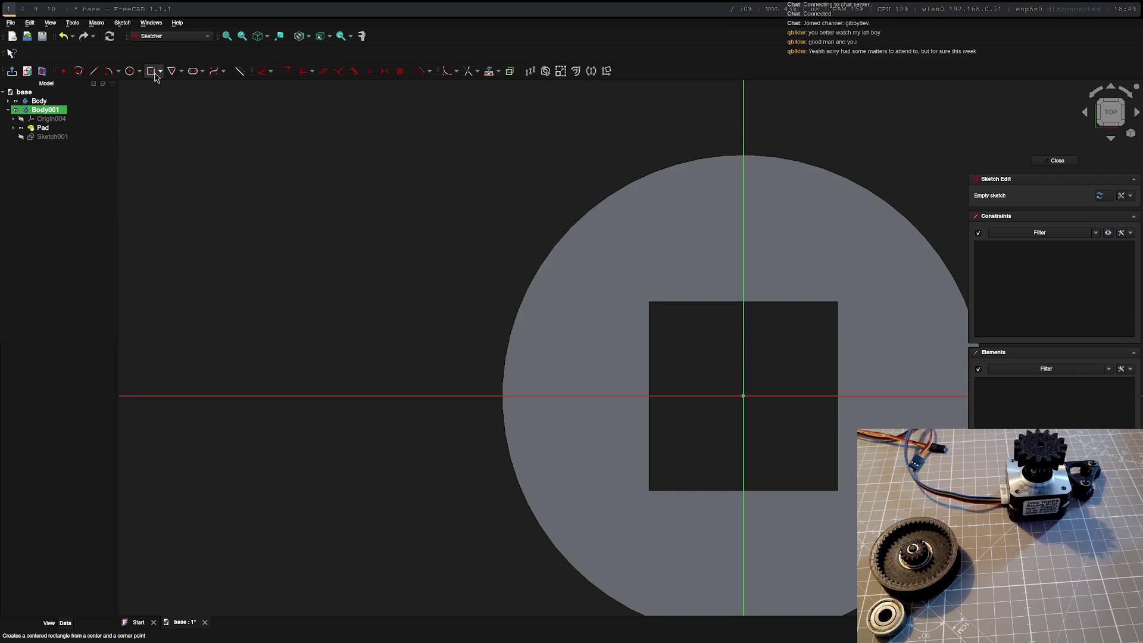
- Reference the disc's outer circle as external geometry, then bring up the motor drawing in Chrome
click(475, 76)
click(703, 162)
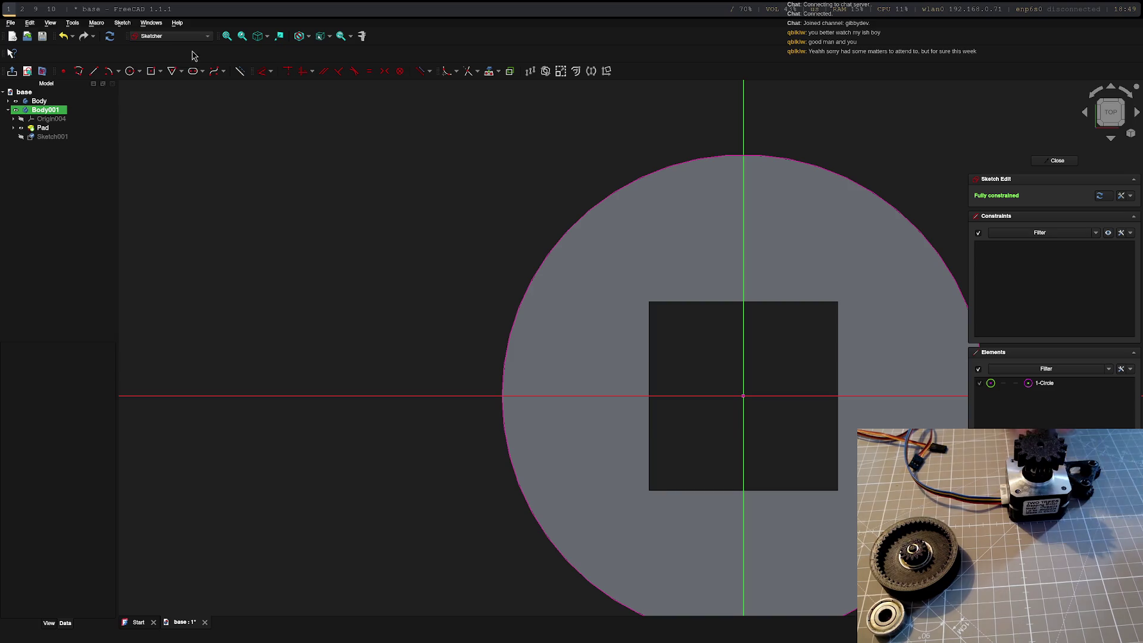
key(super+2)
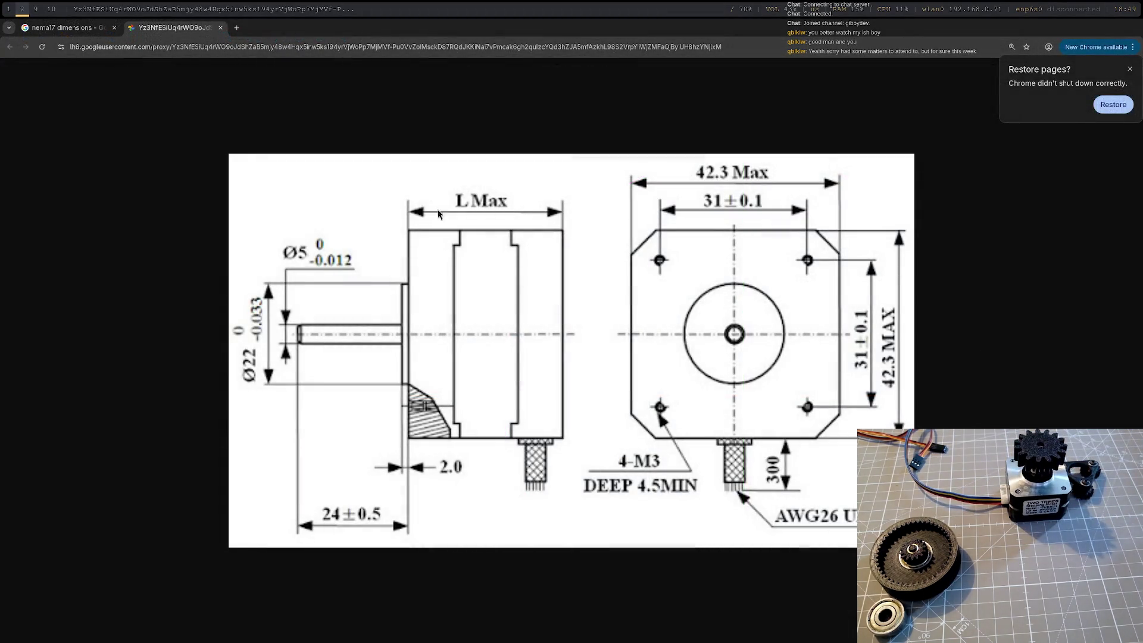
- Go back from the NEMA 17 drawing to the FreeCAD sketch
key(super+1)
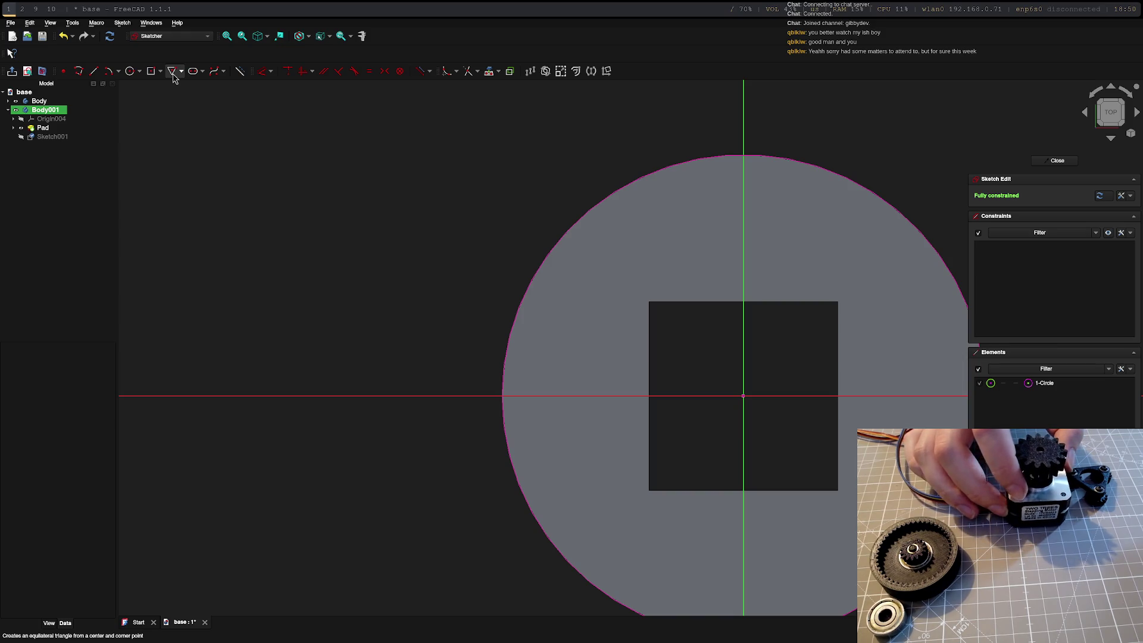
- Draw a 31 × 31 mm square centred on the sketch origin
click(173, 75)
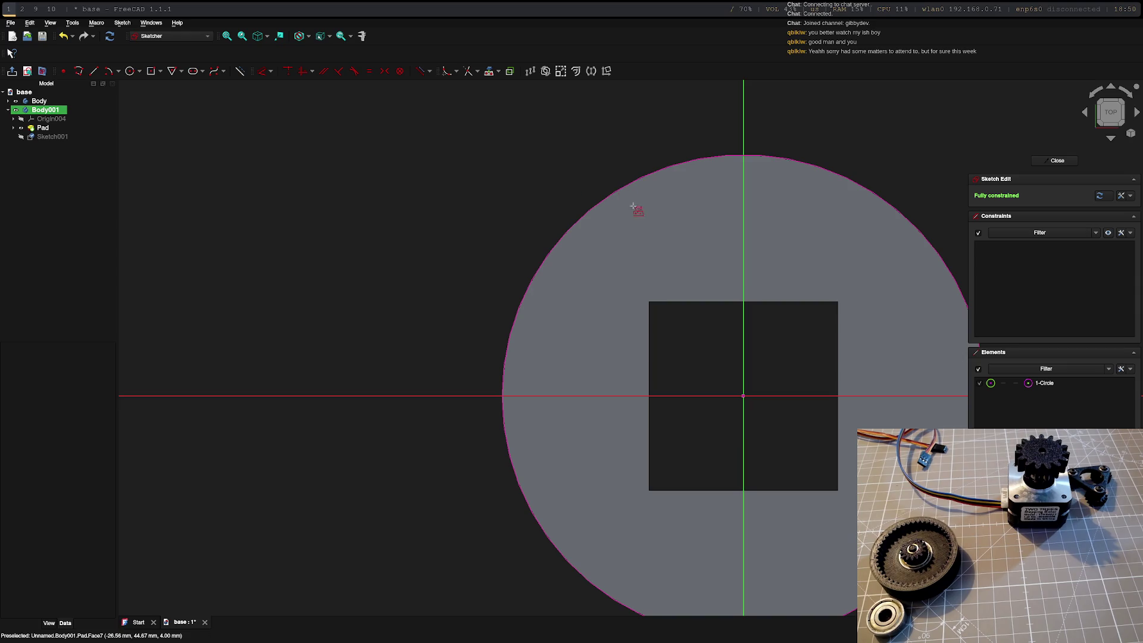
scroll(716, 140, up, 1)
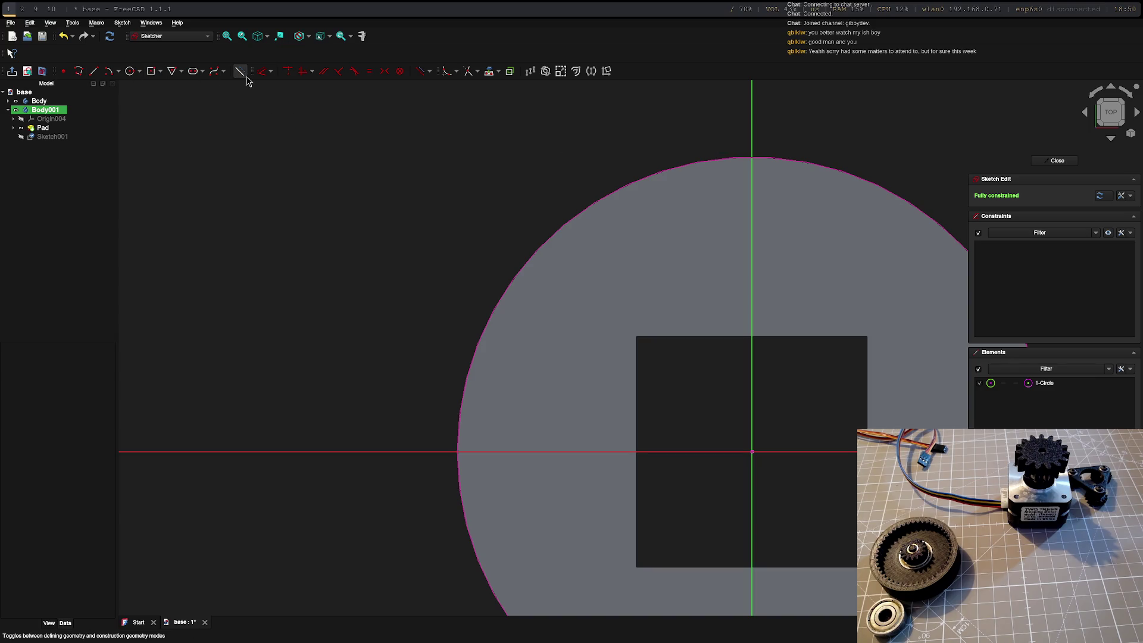
click(151, 71)
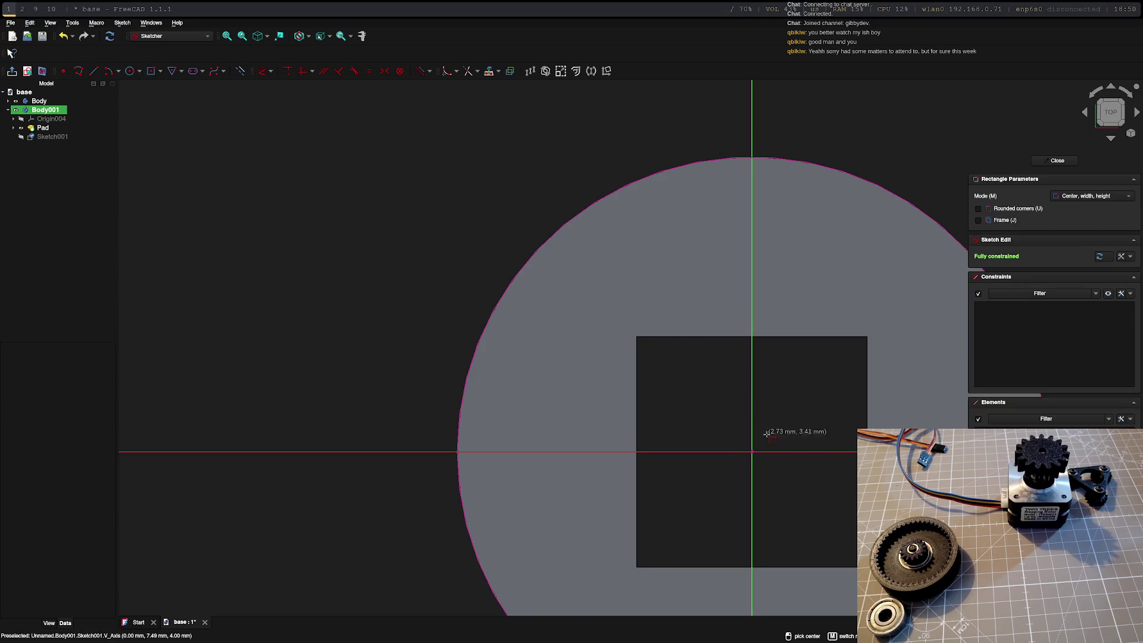
click(752, 450)
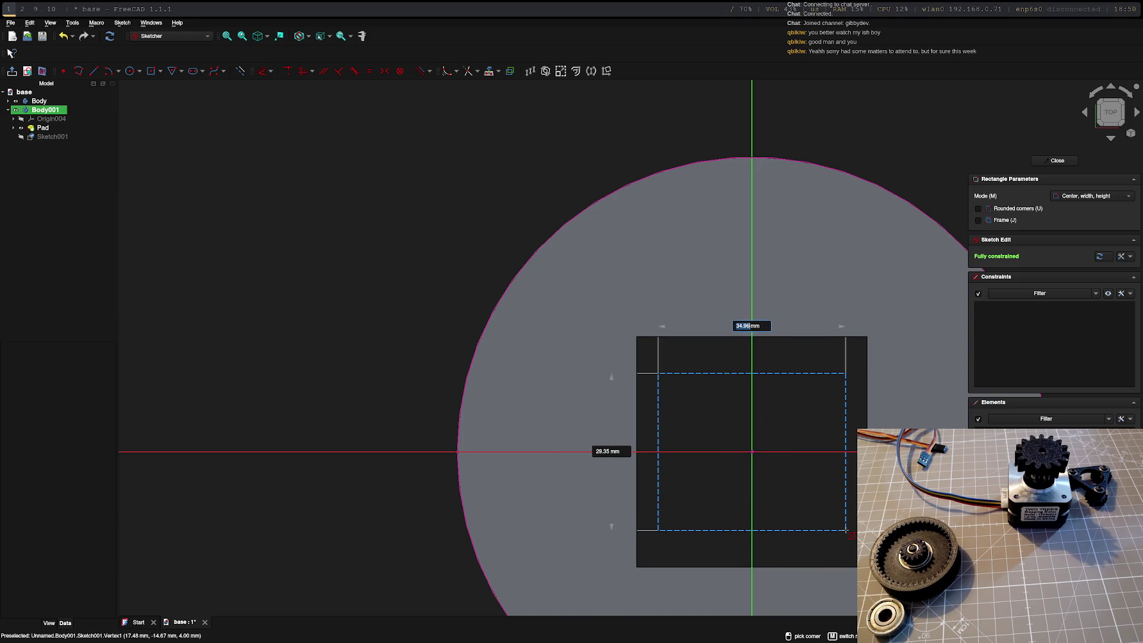
text(31)
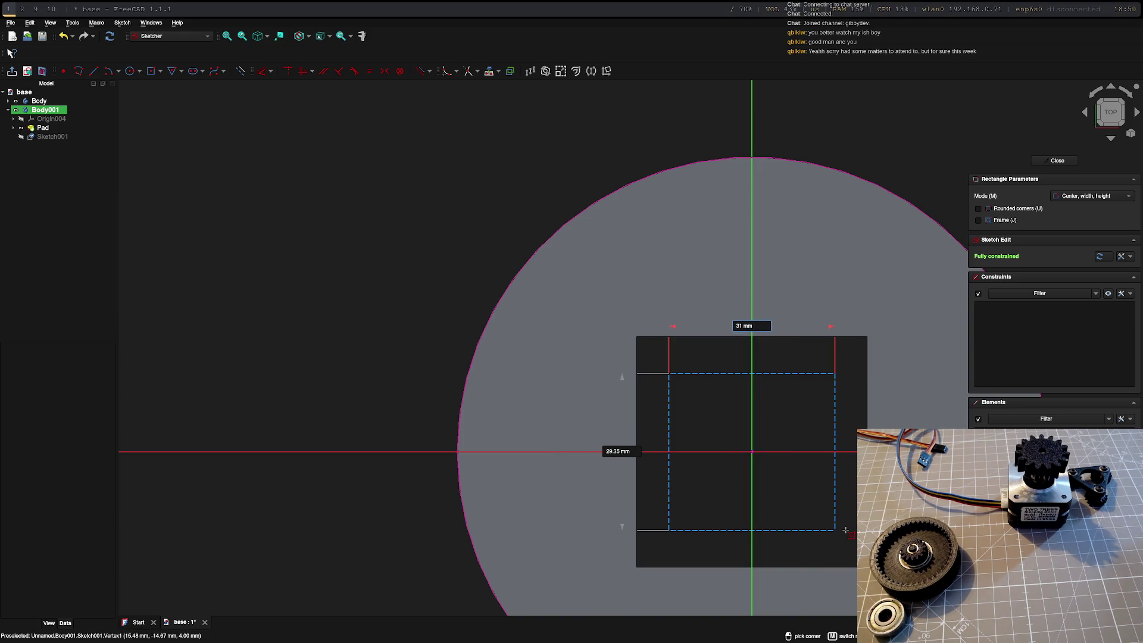
key(Tab)
text(31)
key(Return)
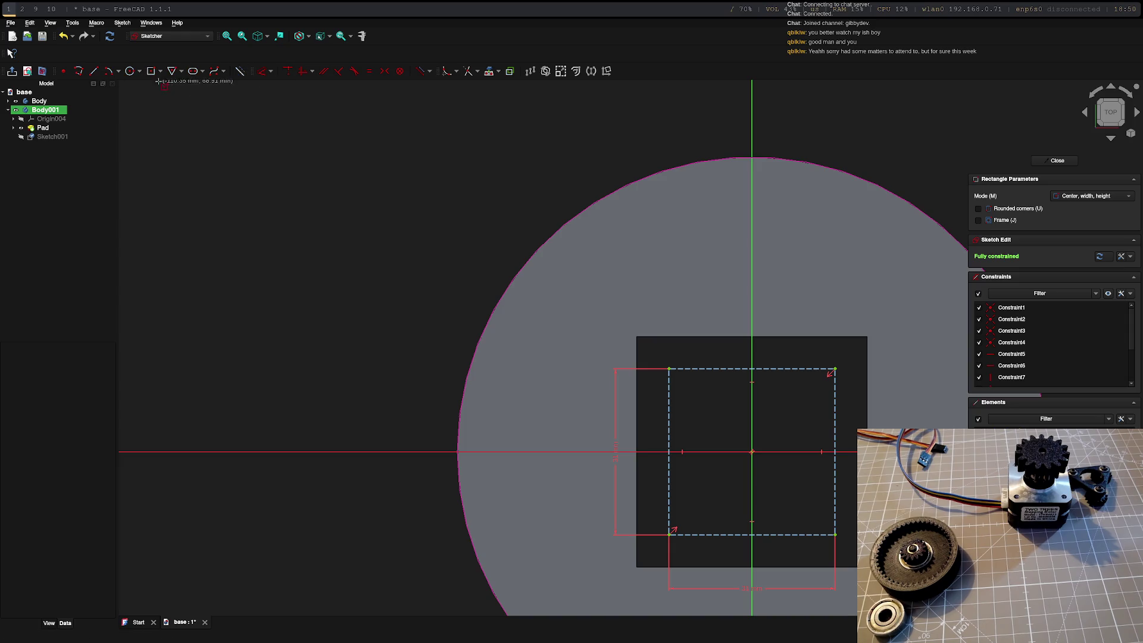
- Add 3.3 mm hole circles at all four corners of the square, checking the motor drawing
click(136, 75)
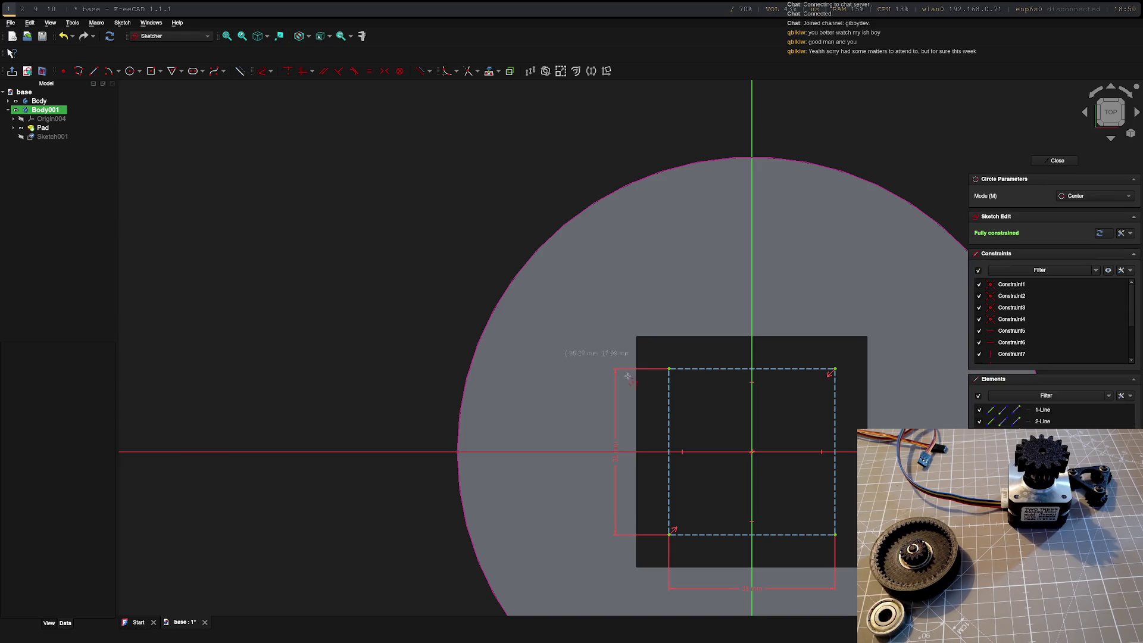
click(668, 368)
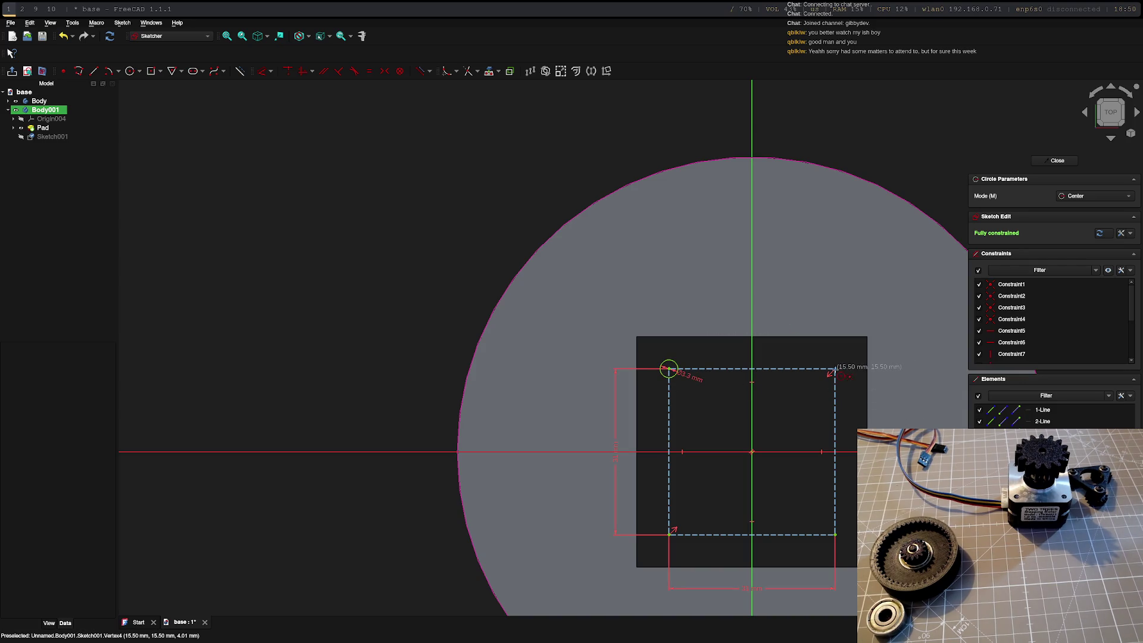
click(835, 368)
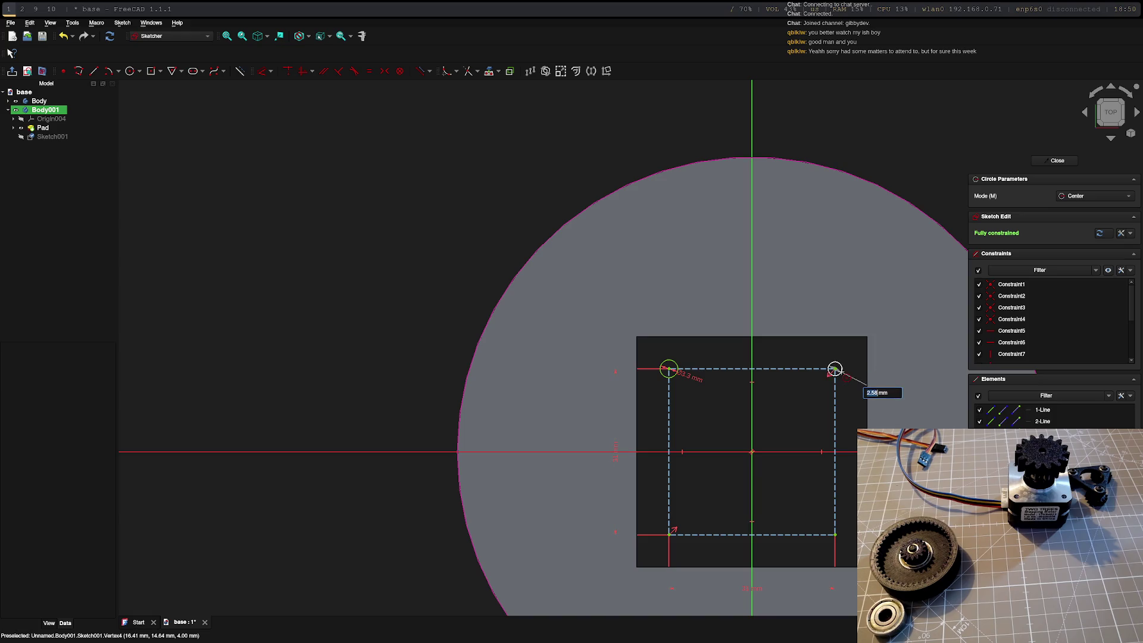
key(Return)
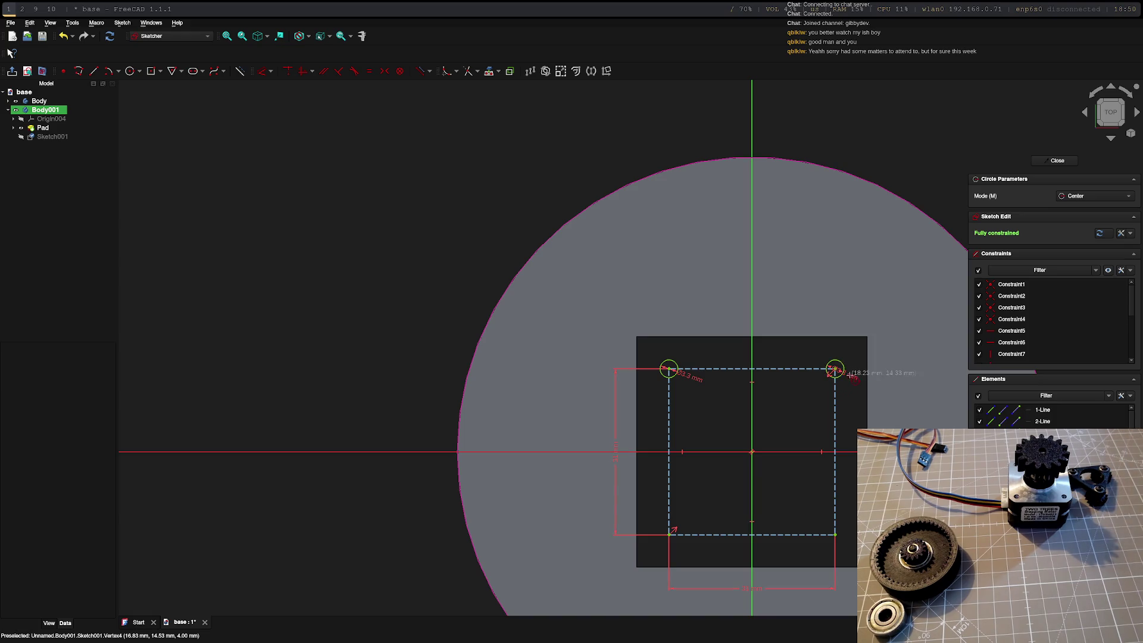
click(836, 535)
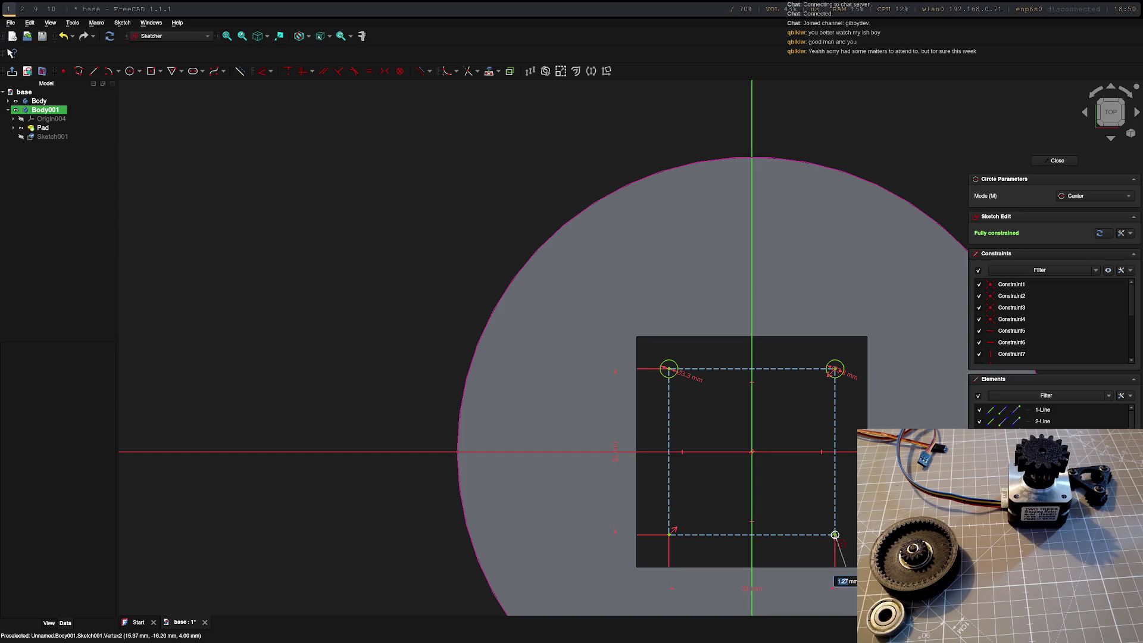
key(Return)
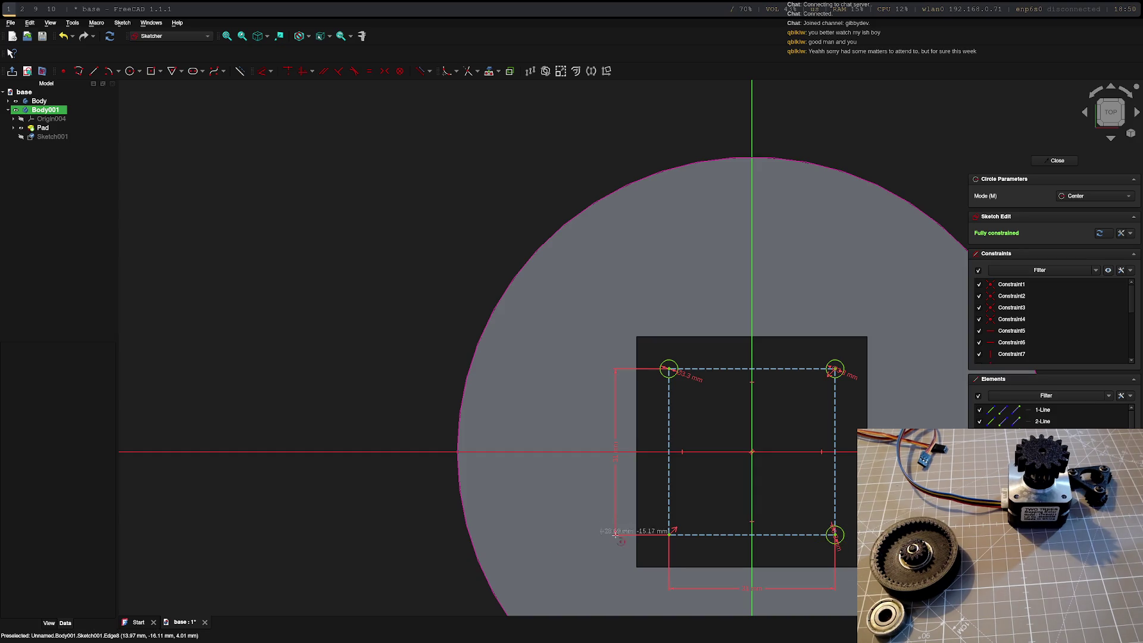
click(669, 534)
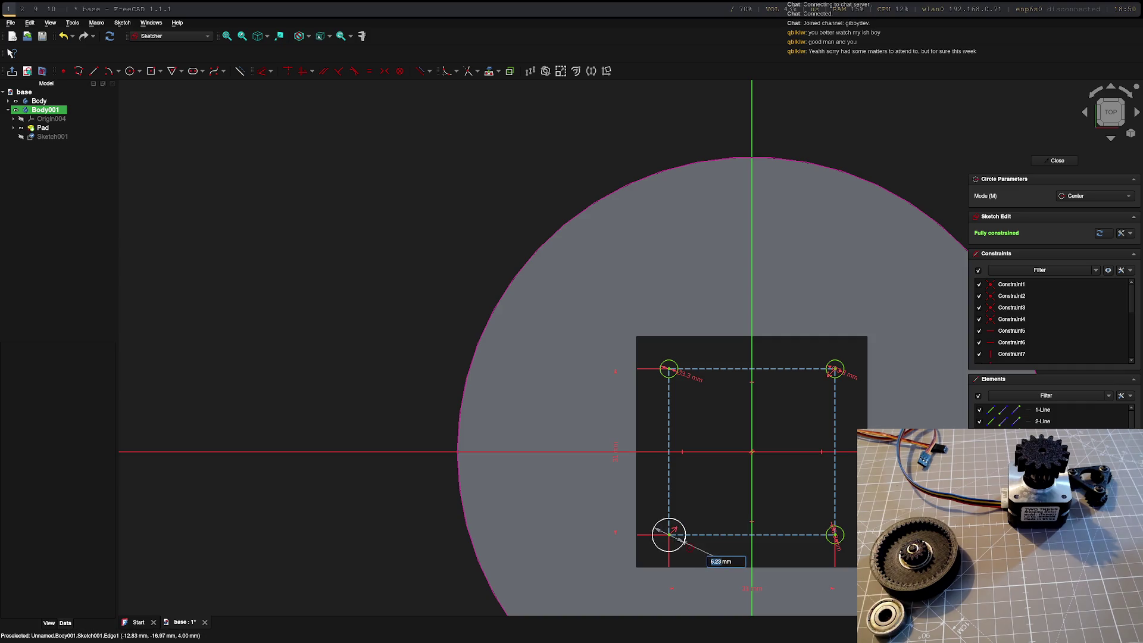
text(3.3)
key(Return)
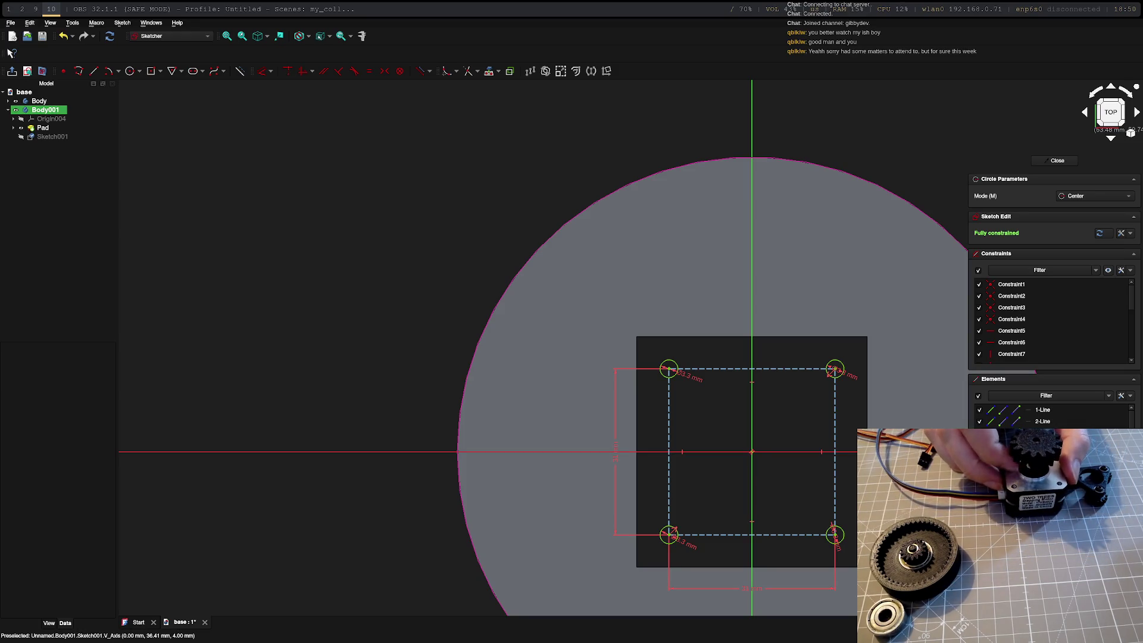
key(super+2)
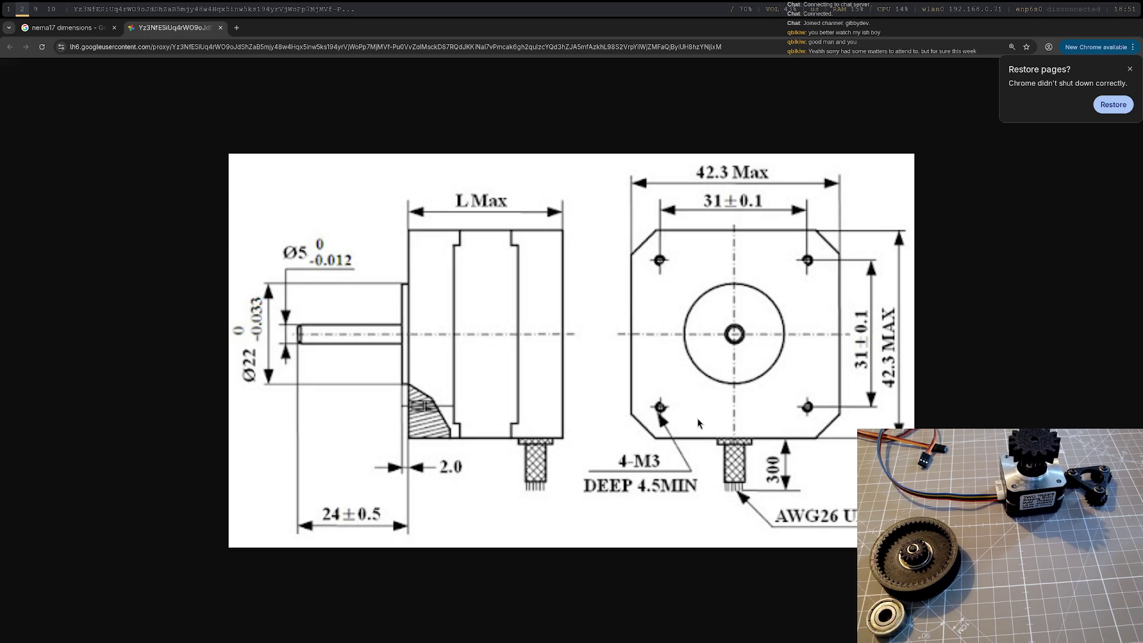
key(super+1)
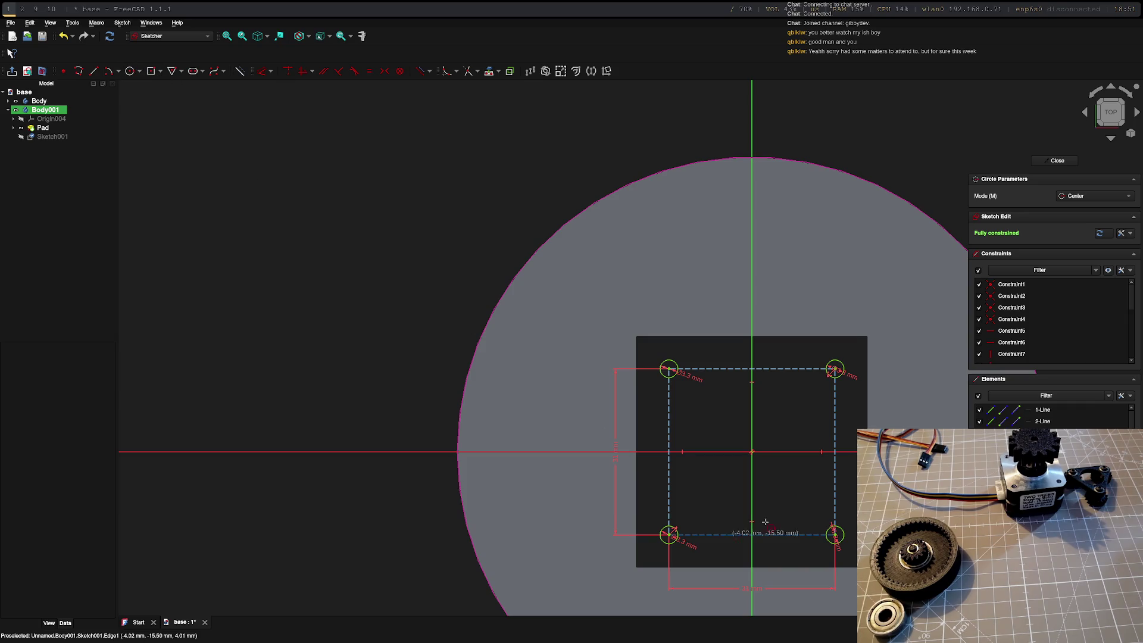
- Draw a 23 mm circle centred on the sketch origin for the motor boss
click(751, 452)
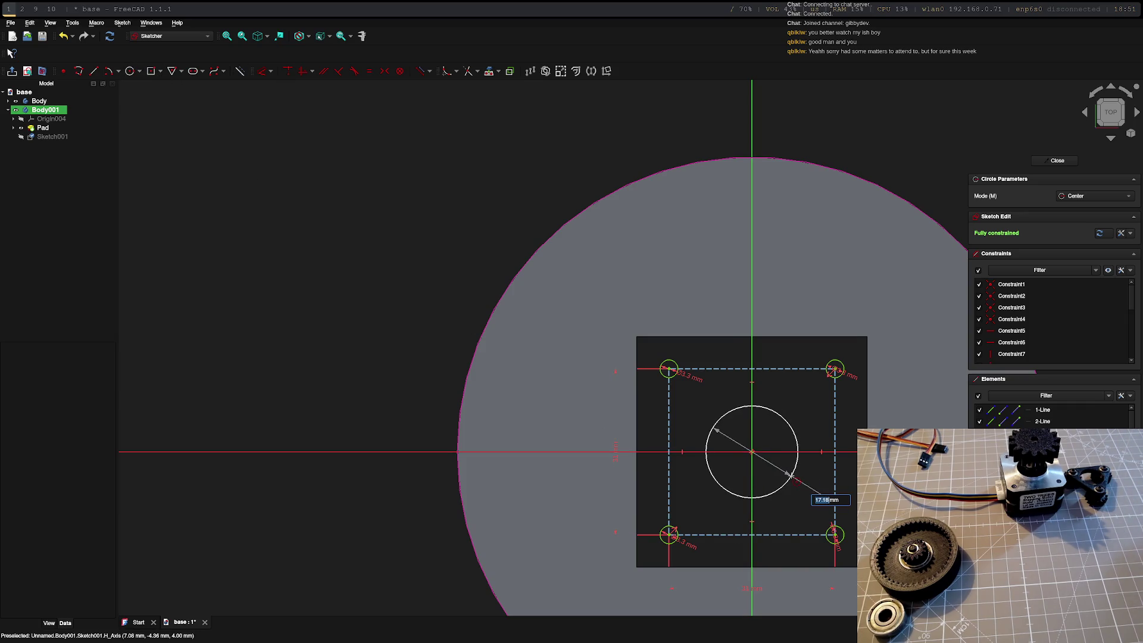
text(23)
key(Return)
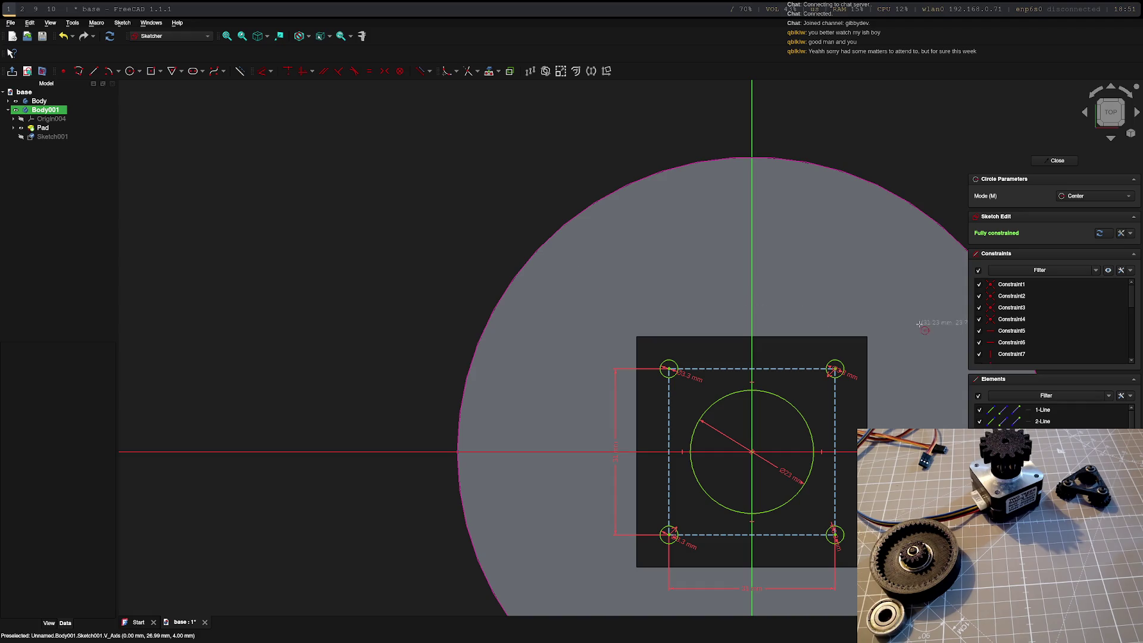
- Close the hole sketch and pad it 4 mm on top of the disc
click(1047, 160)
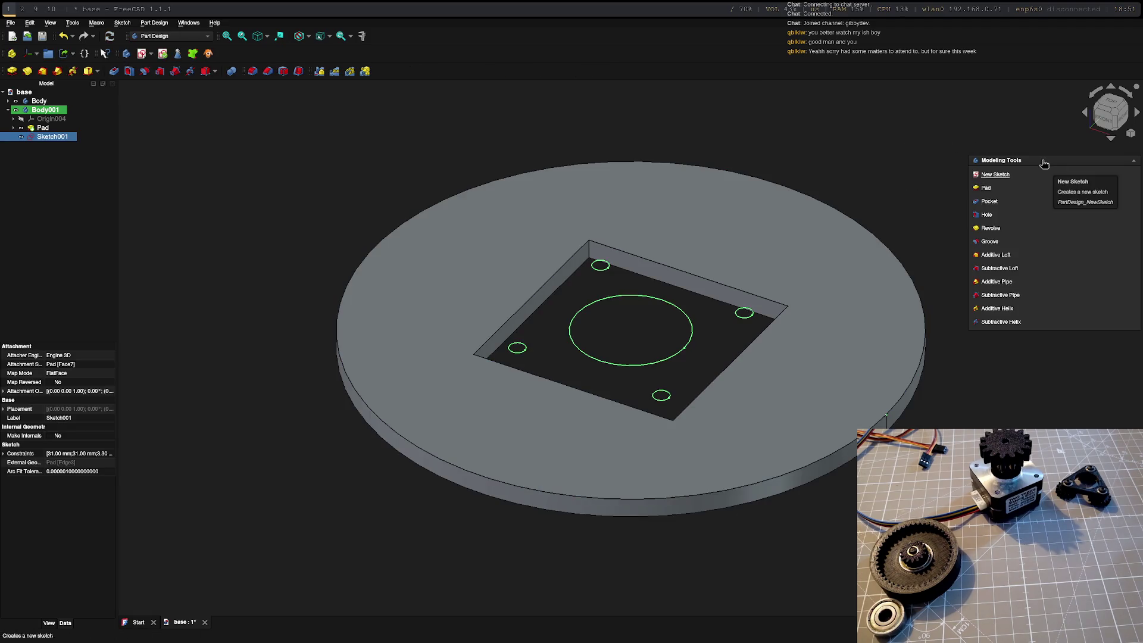
click(986, 190)
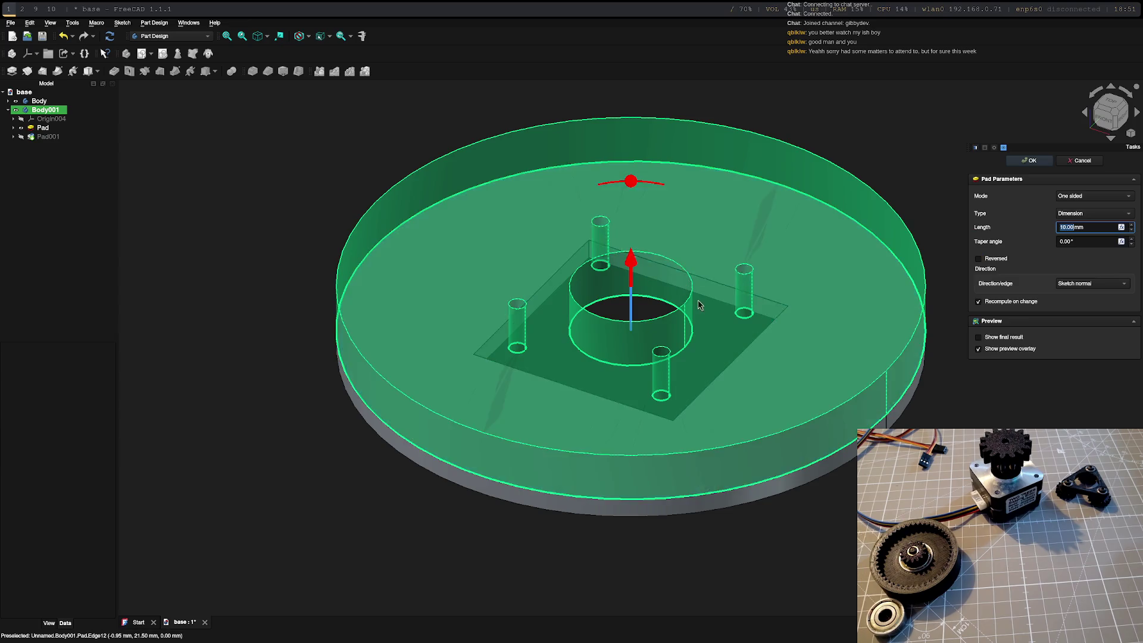
text(4)
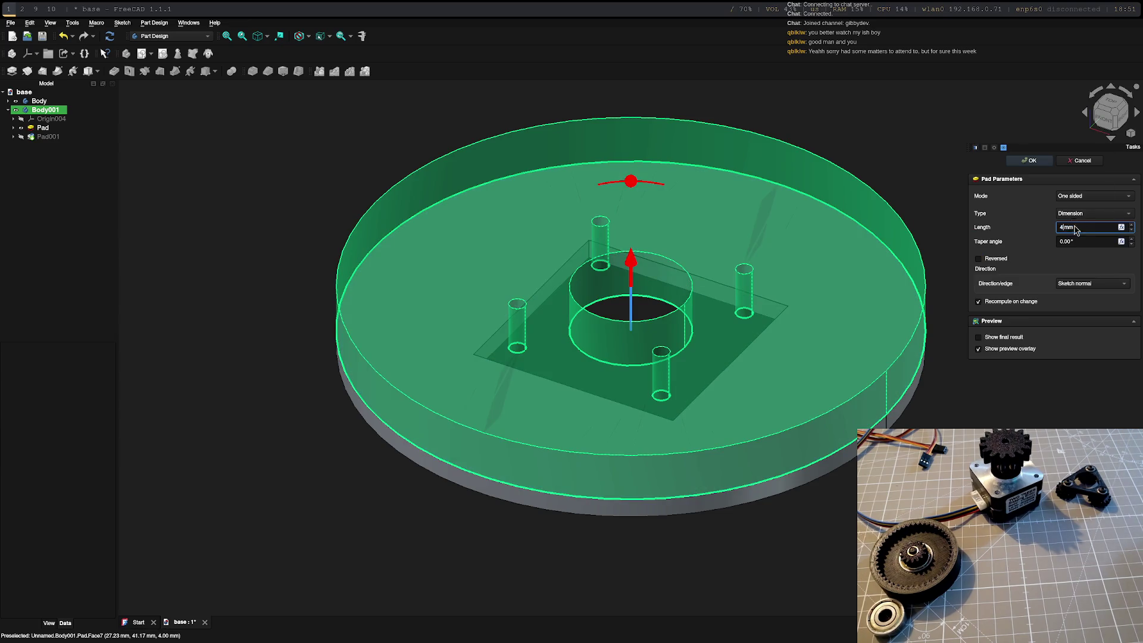
key(Return)
mouse_move(958, 250)
middle_down()
mouse_move(903, 255)
mouse_move(987, 332)
mouse_move(715, 250)
mouse_move(667, 280)
mouse_move(660, 348)
mouse_move(772, 484)
mouse_move(702, 462)
mouse_move(766, 439)
mouse_move(732, 467)
mouse_move(802, 474)
mouse_move(349, 258)
middle_up()
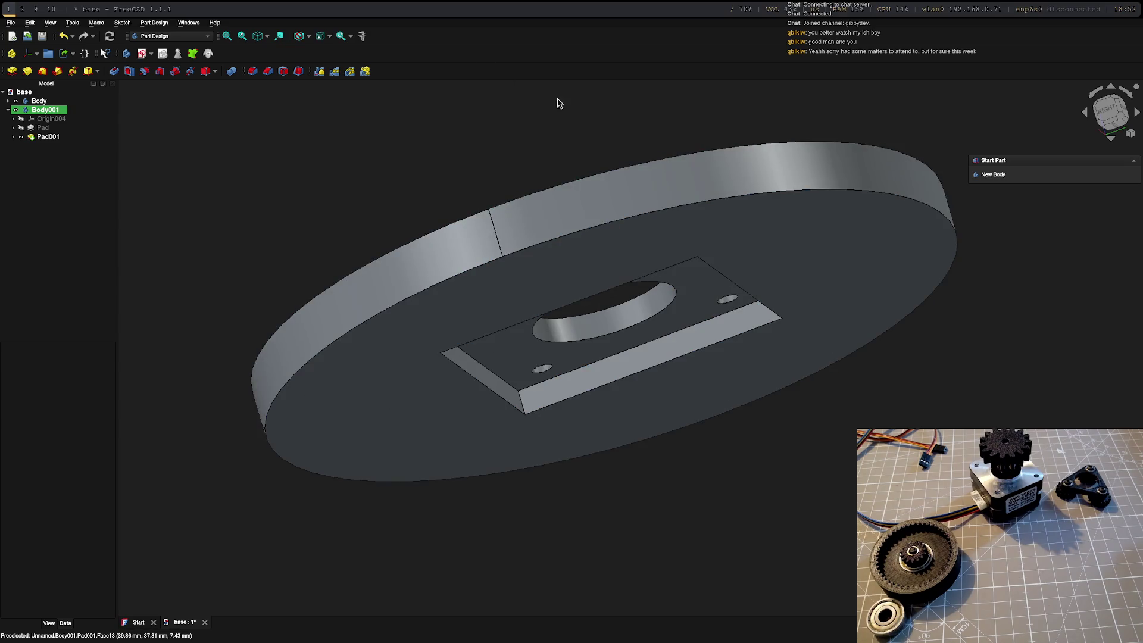
- Show the disc in top view, rotated and zoomed out, with Pad001 and Body001 selected
mouse_move(559, 101)
middle_down()
mouse_move(828, 308)
mouse_move(653, 227)
mouse_move(850, 390)
middle_up()
key(2)
middle_drag(667, 280, 703, 261)
scroll(732, 211, down, 5)
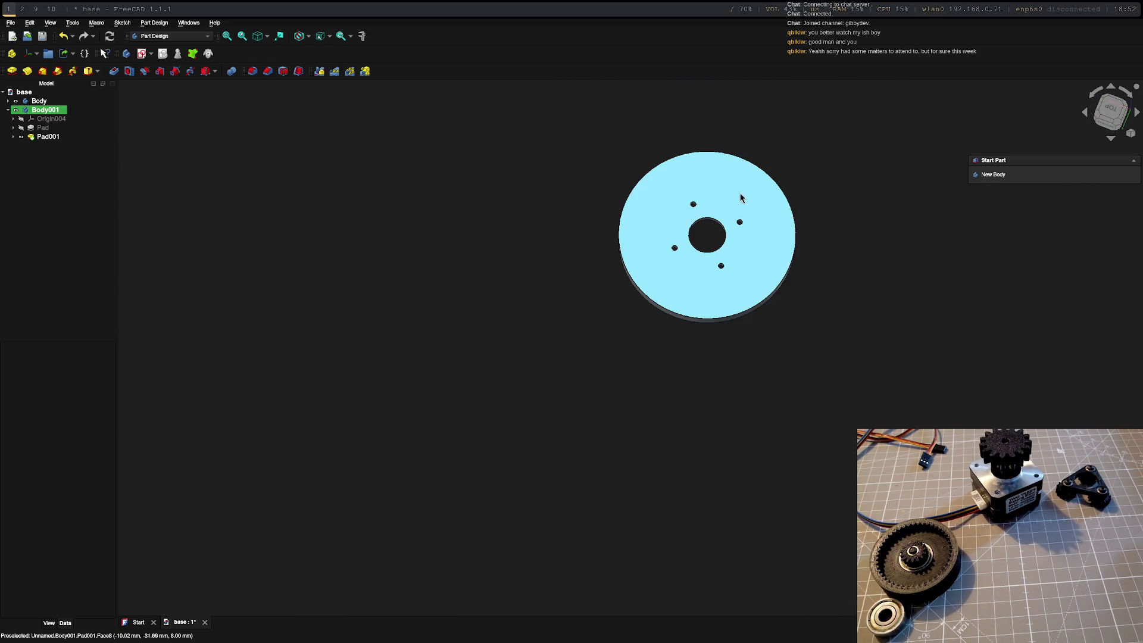
click(37, 137)
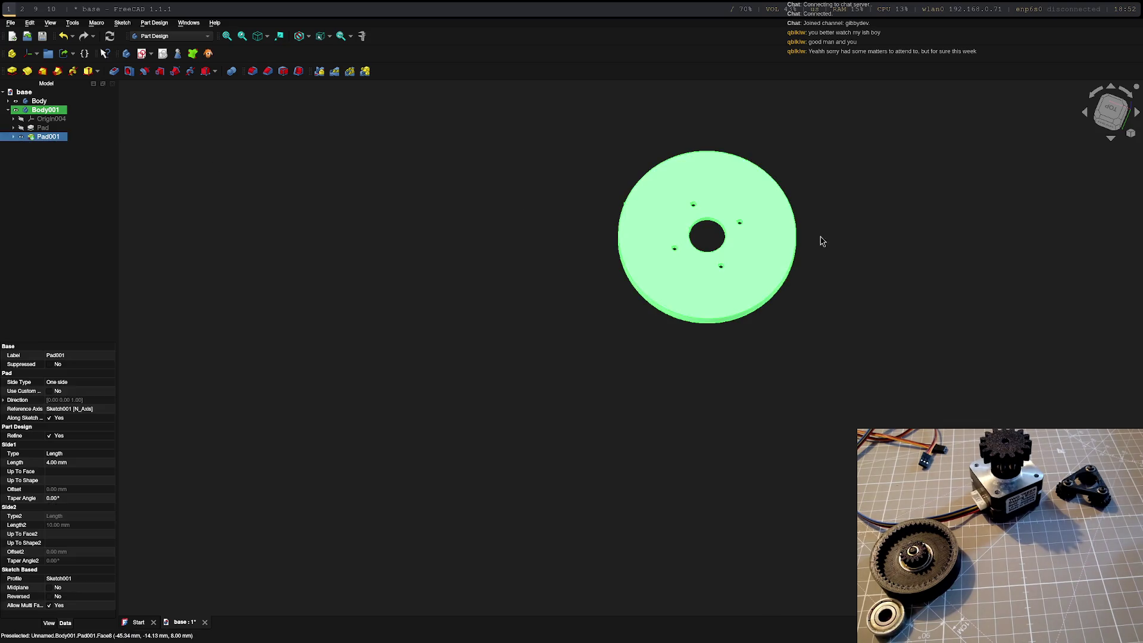
click(725, 189)
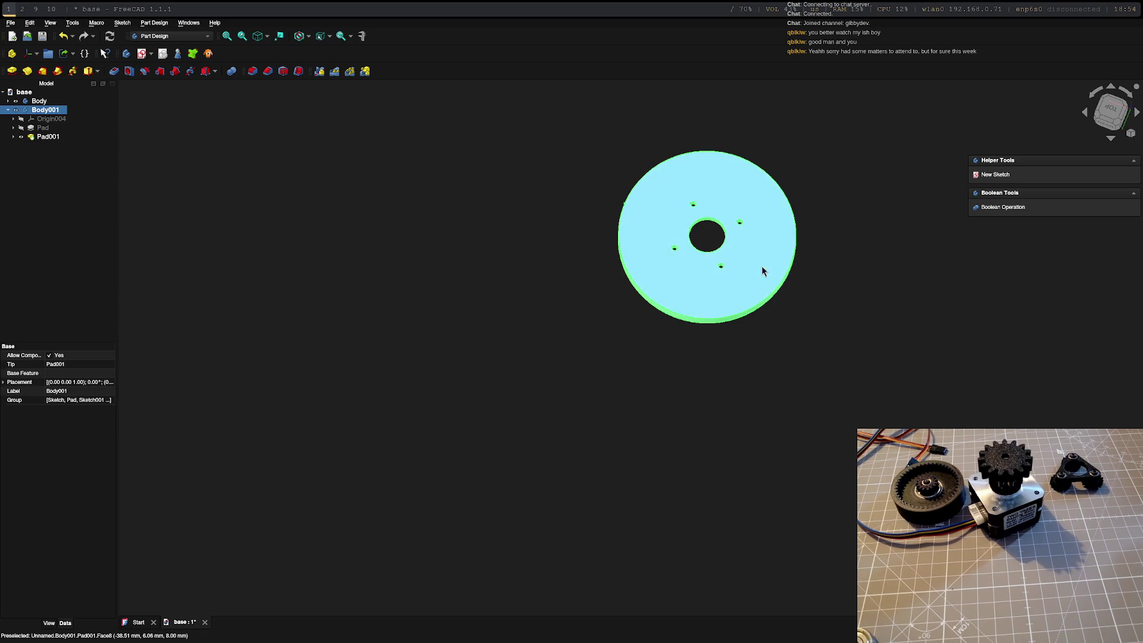
- Switch to the Gear workbench and create an InternalInvoluteGear in Body001
scroll(765, 280, up, 5)
click(738, 292)
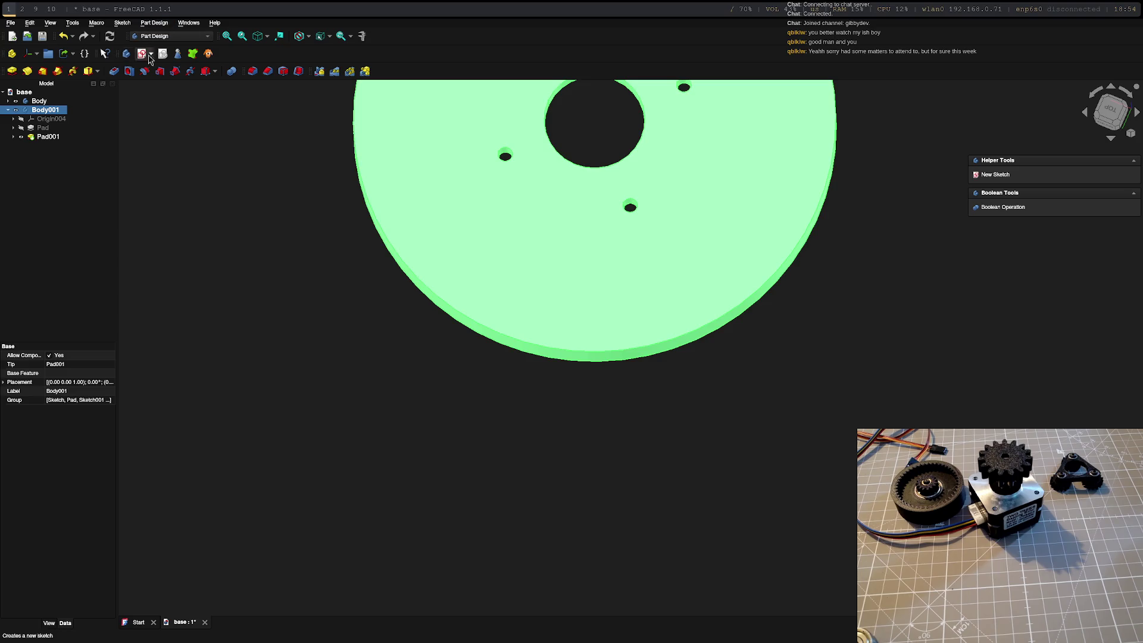
click(175, 39)
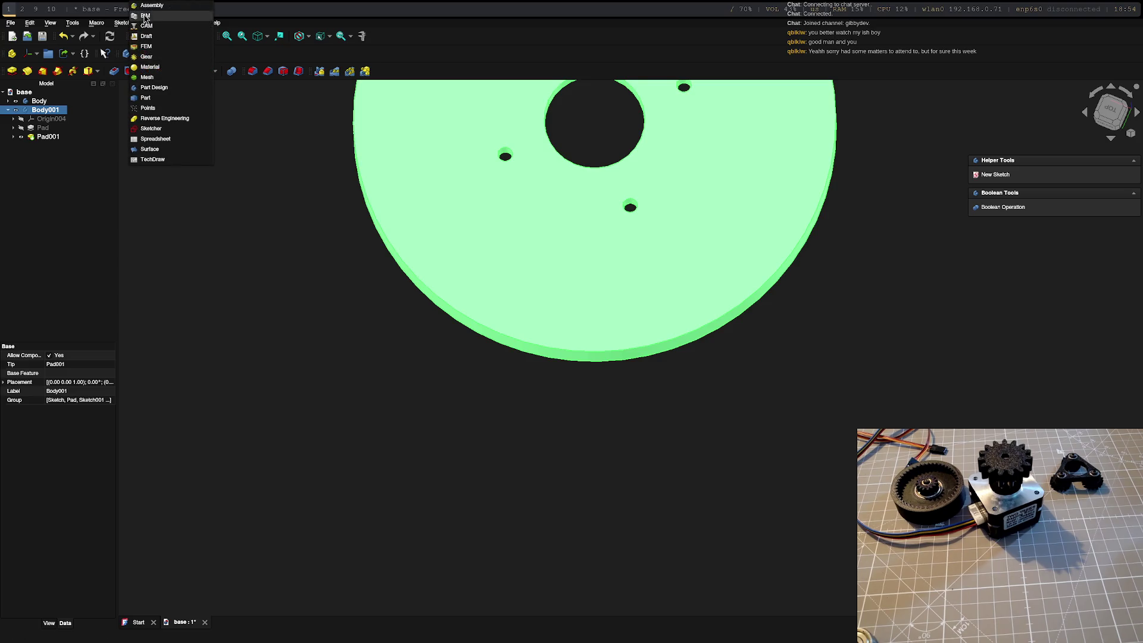
click(146, 57)
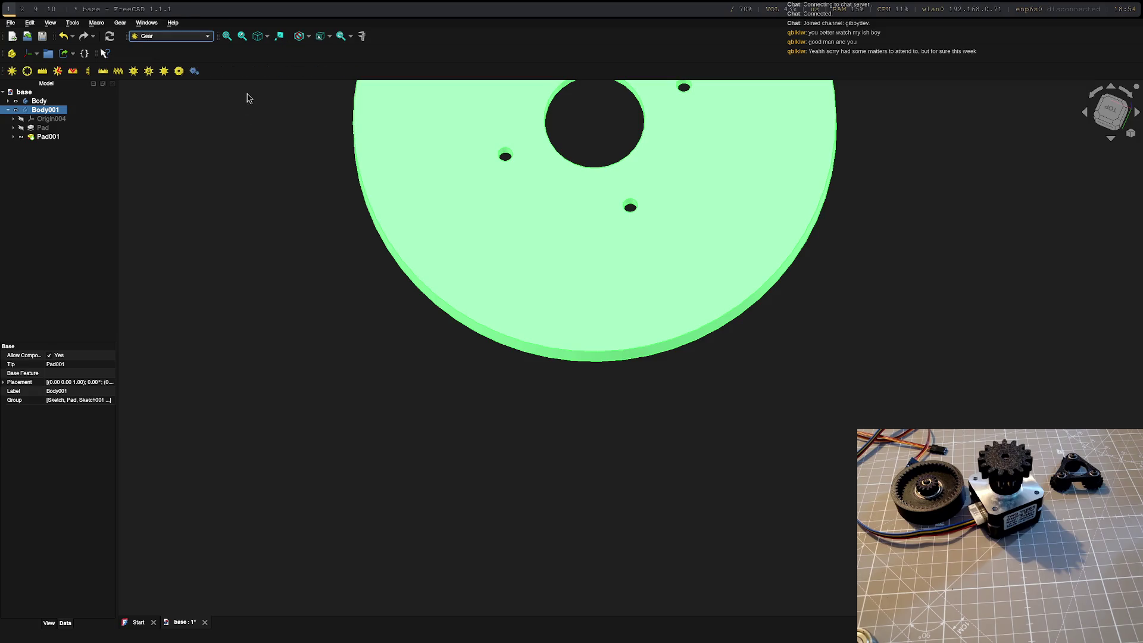
click(28, 71)
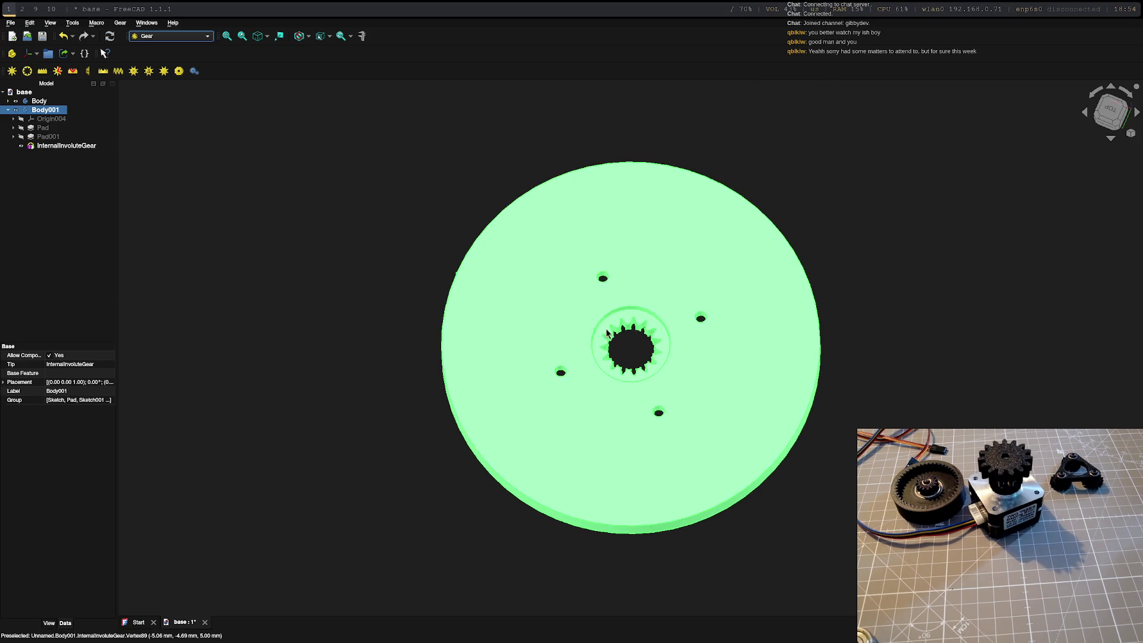
- Make the internal gear visible, orbit around it and select InternalInvoluteGear
click(20, 147)
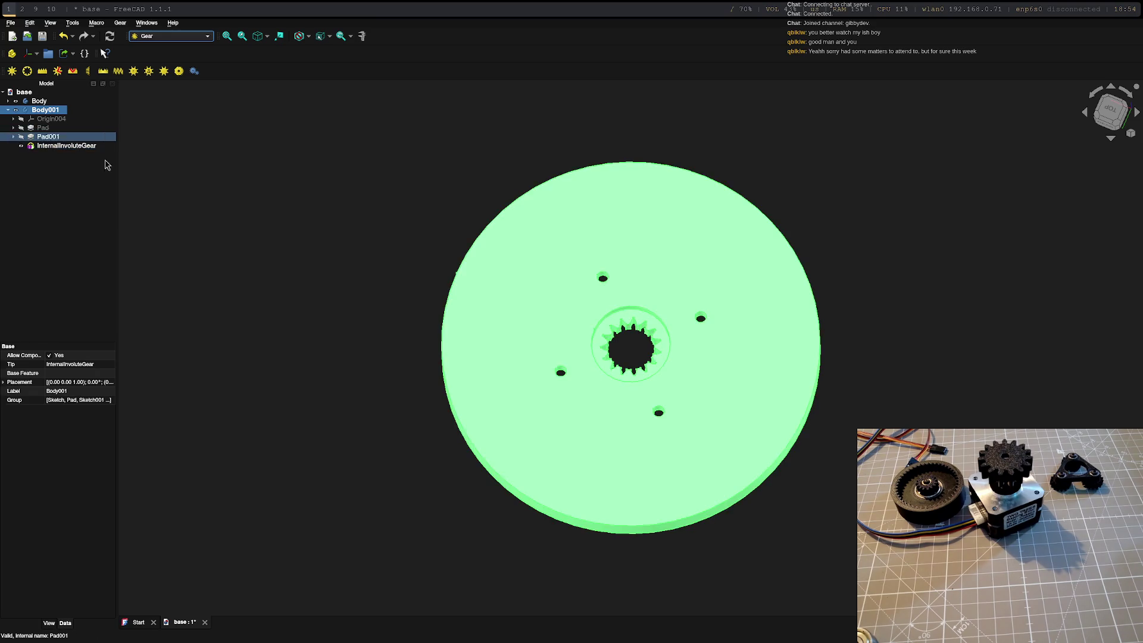
mouse_move(809, 494)
middle_down()
mouse_move(804, 447)
mouse_move(783, 434)
mouse_move(816, 447)
mouse_move(873, 411)
middle_up()
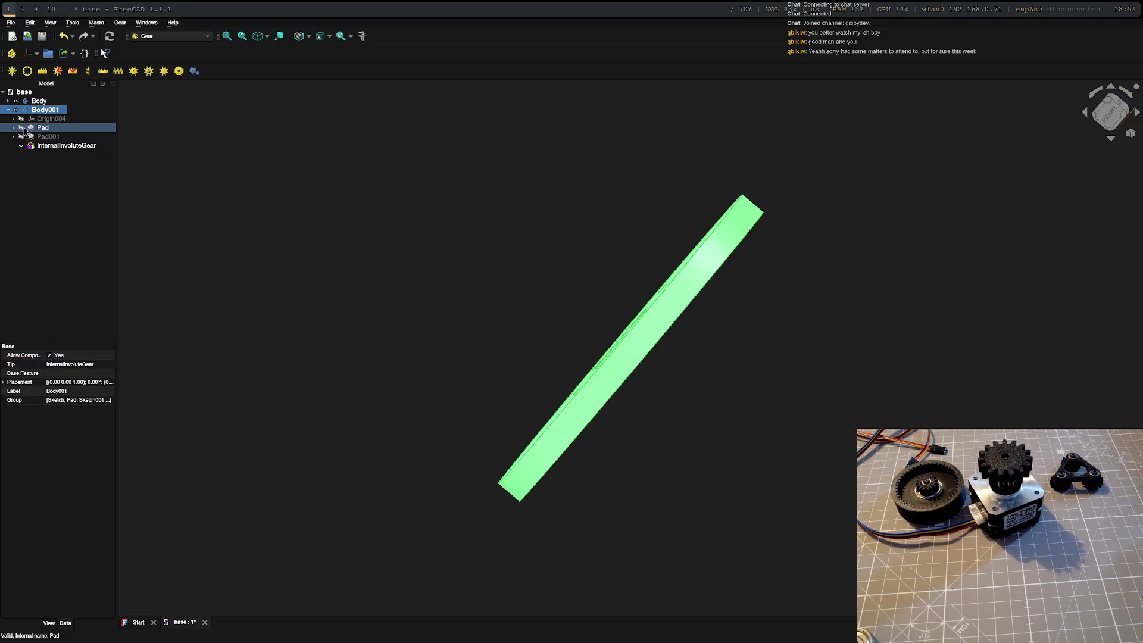
click(48, 146)
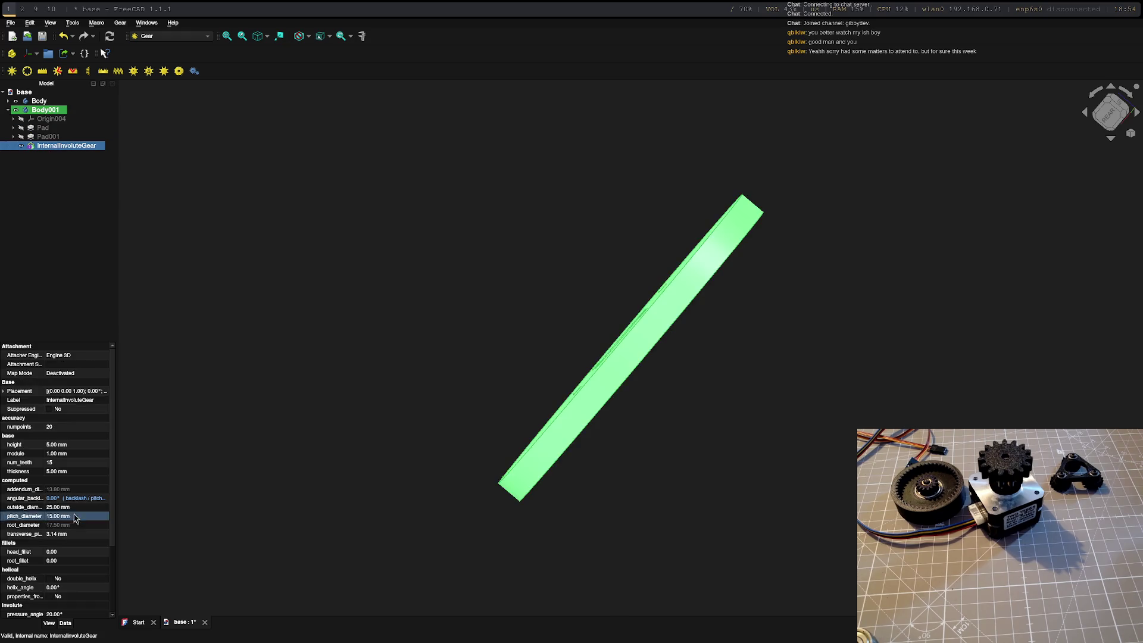
- Set the gear's placement Z translation to 8 mm
right_click(49, 145)
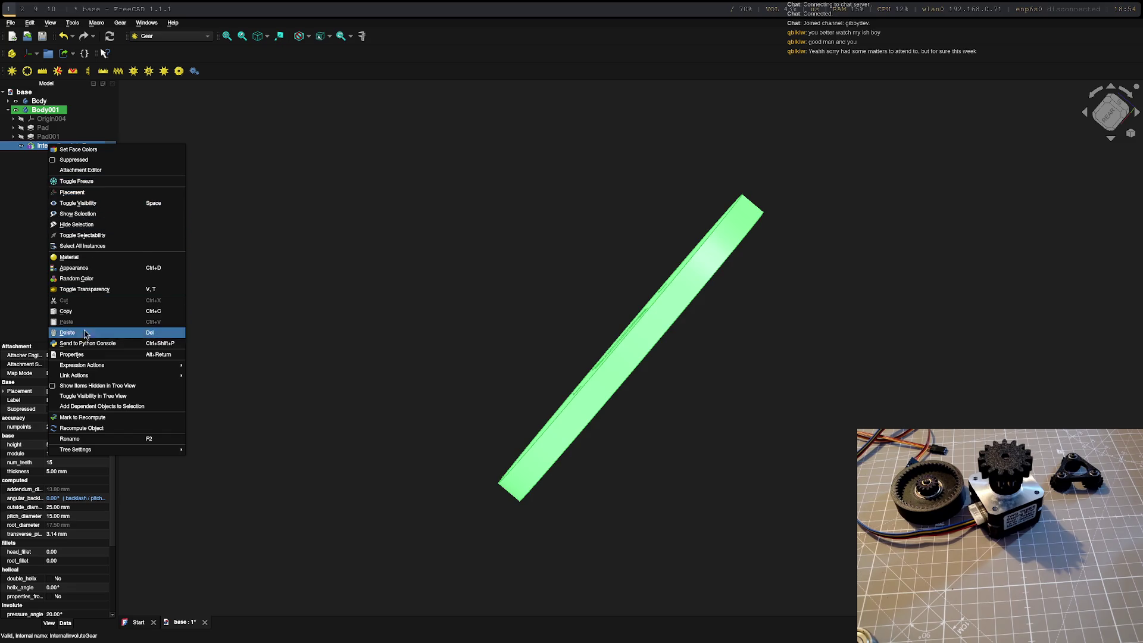
click(66, 192)
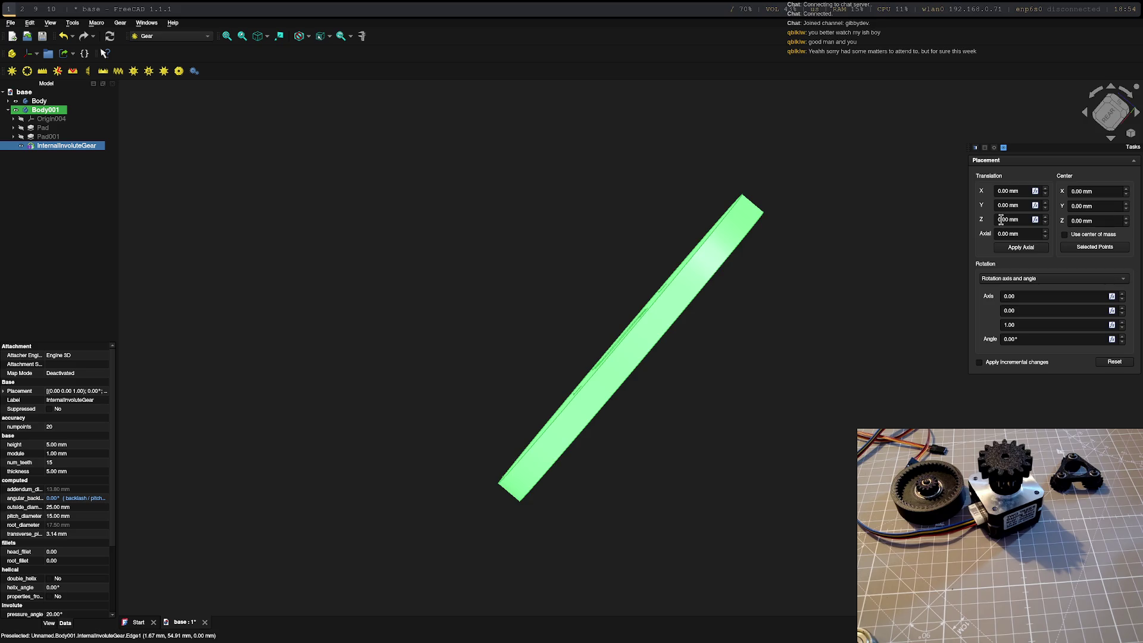
click(1000, 219)
text(8)
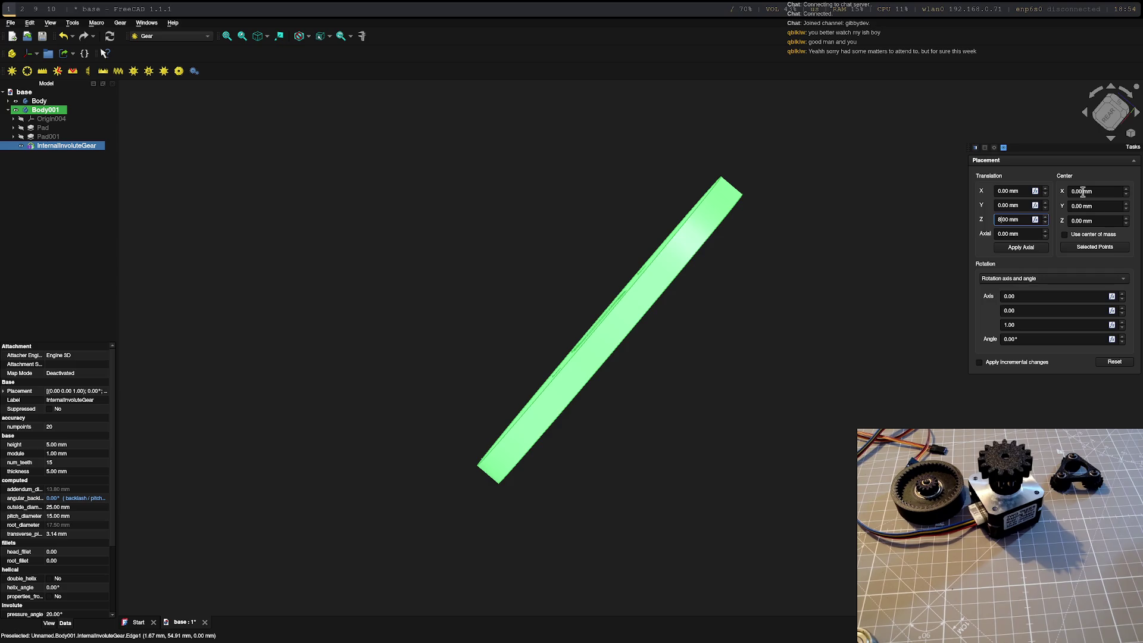
key(BackSpace)
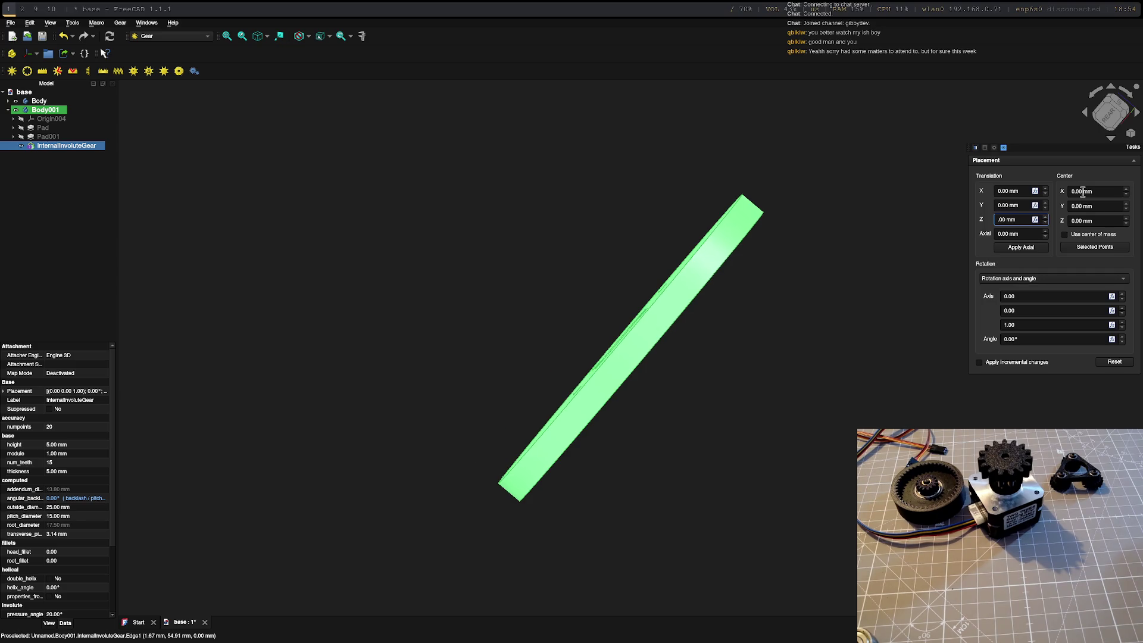
text(18)
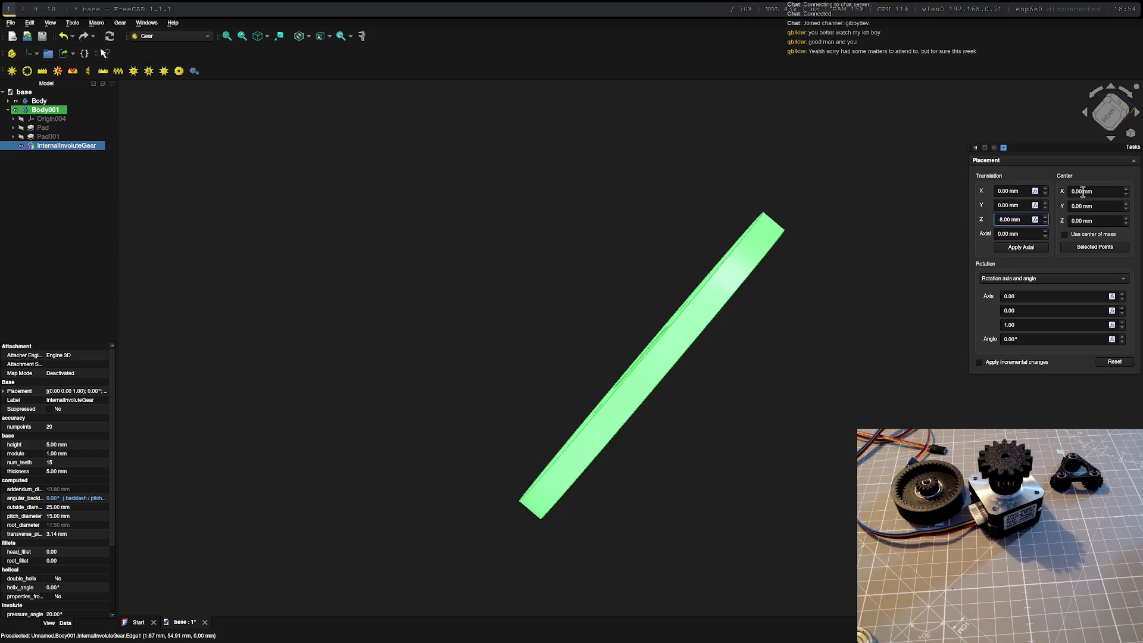
key(Return)
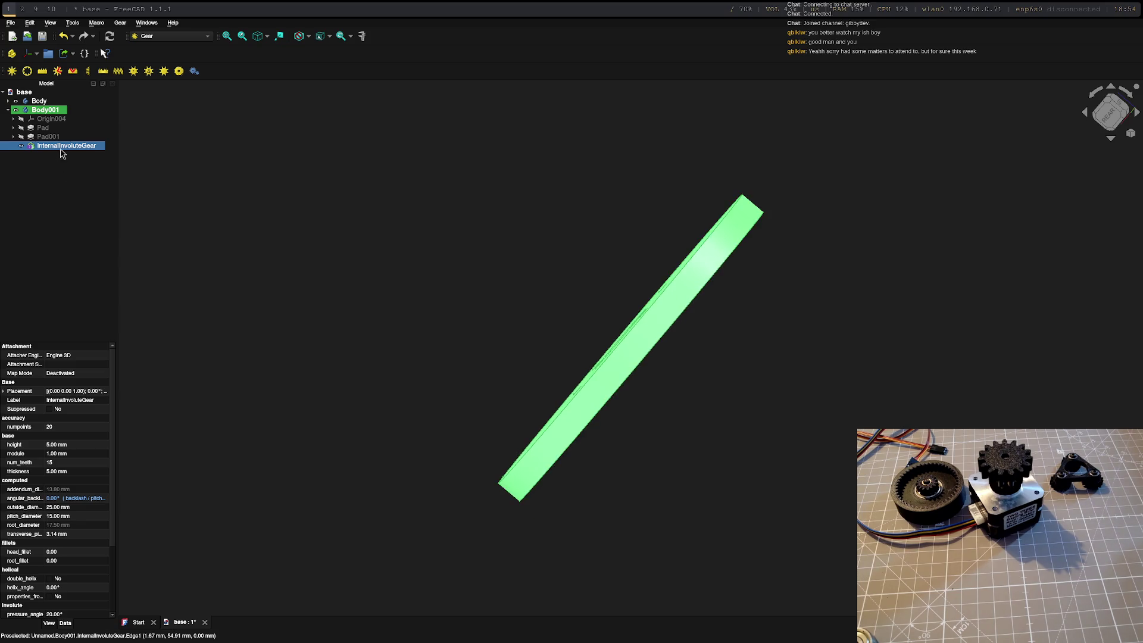
- Re-enter the InternalInvoluteGear height as 5.00 mm so the gear recomputes
click(35, 147)
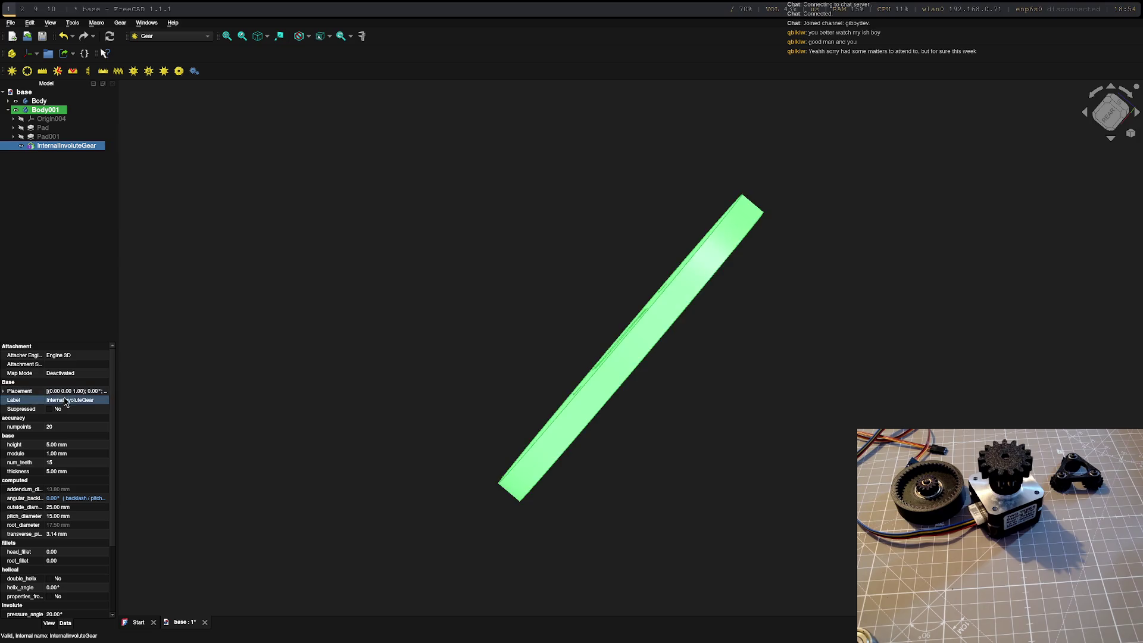
scroll(69, 419, down, 3)
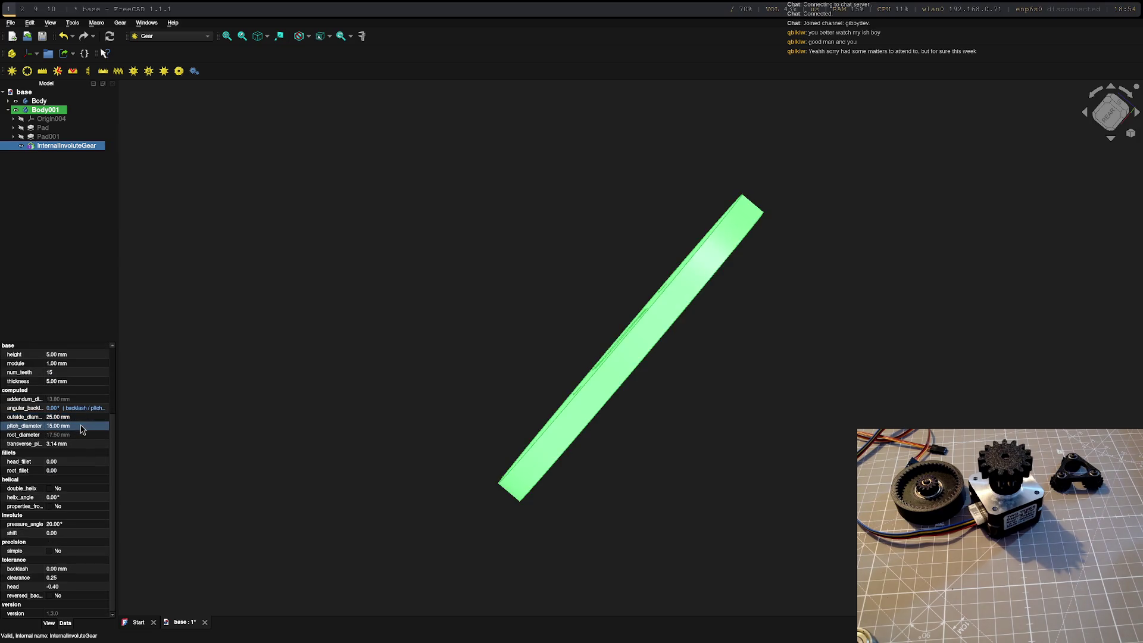
scroll(81, 432, up, 4)
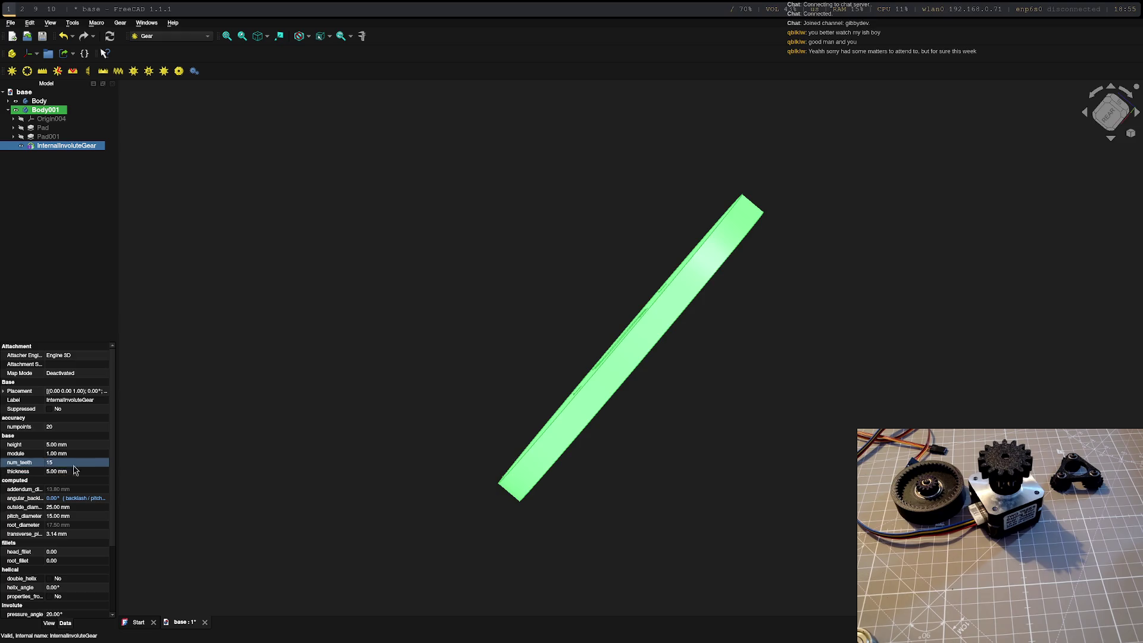
click(50, 445)
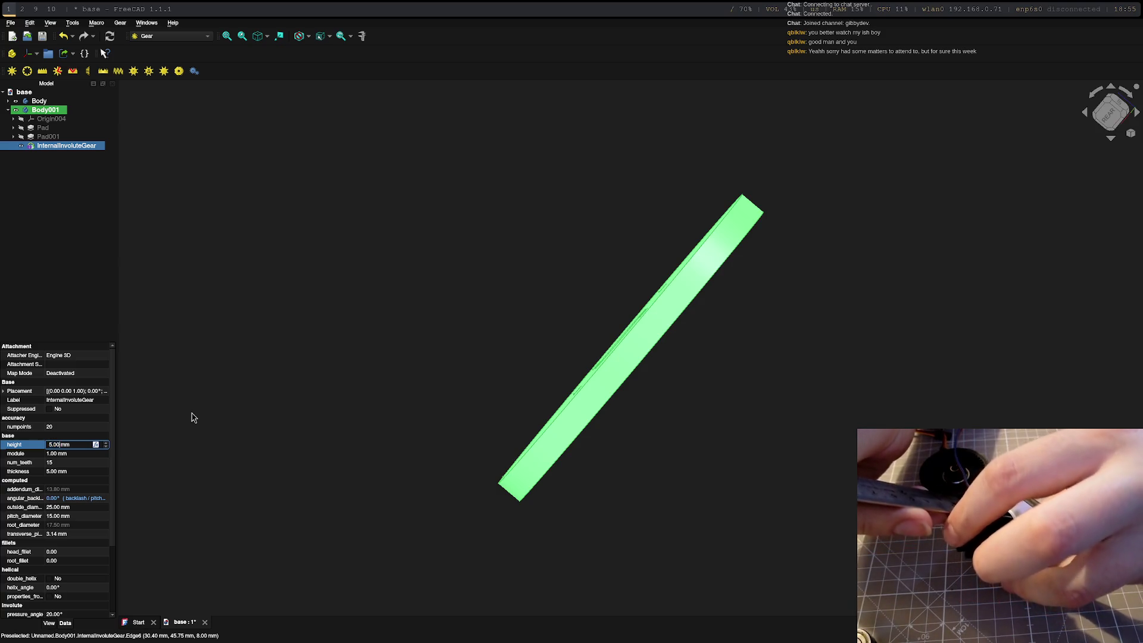
key(Return)
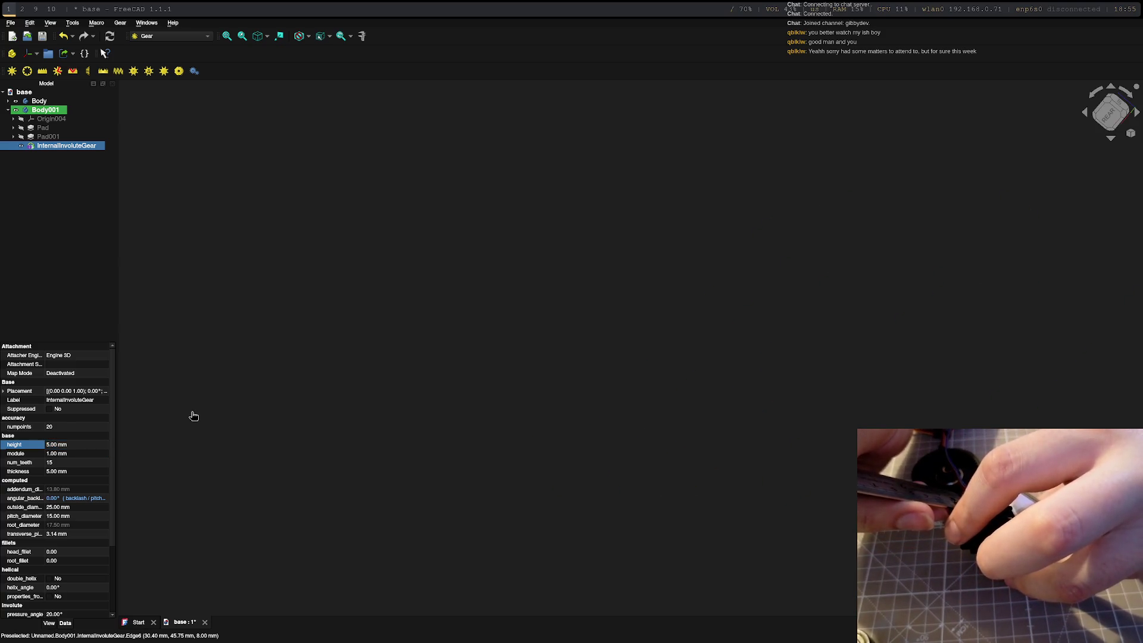
- Deselect the gear, fit all, and orbit from Bottom view to the disc's top face and gear cutout
click(188, 463)
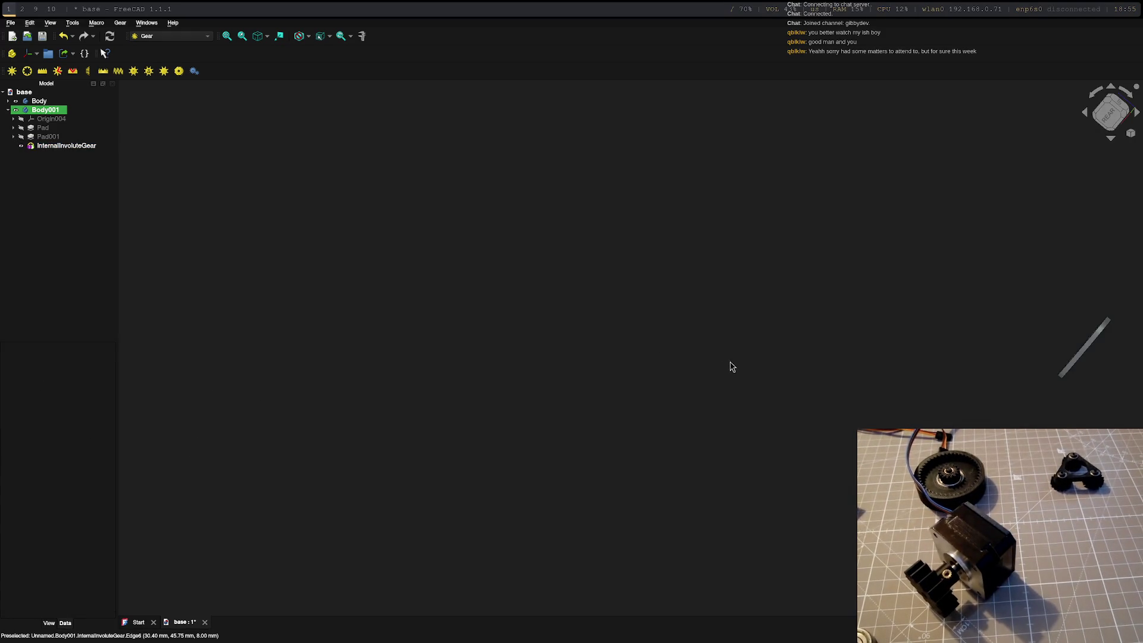
mouse_move(732, 367)
middle_down()
mouse_move(778, 375)
mouse_move(758, 349)
mouse_move(756, 360)
mouse_move(906, 377)
mouse_move(847, 391)
mouse_move(911, 374)
middle_up()
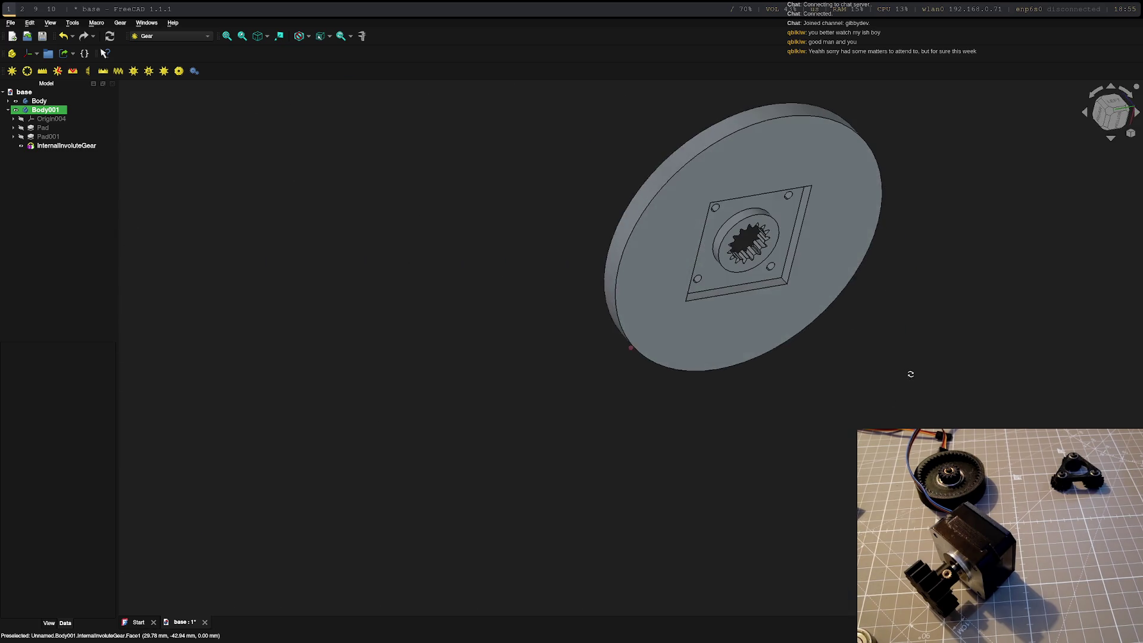
key(v)
key(f)
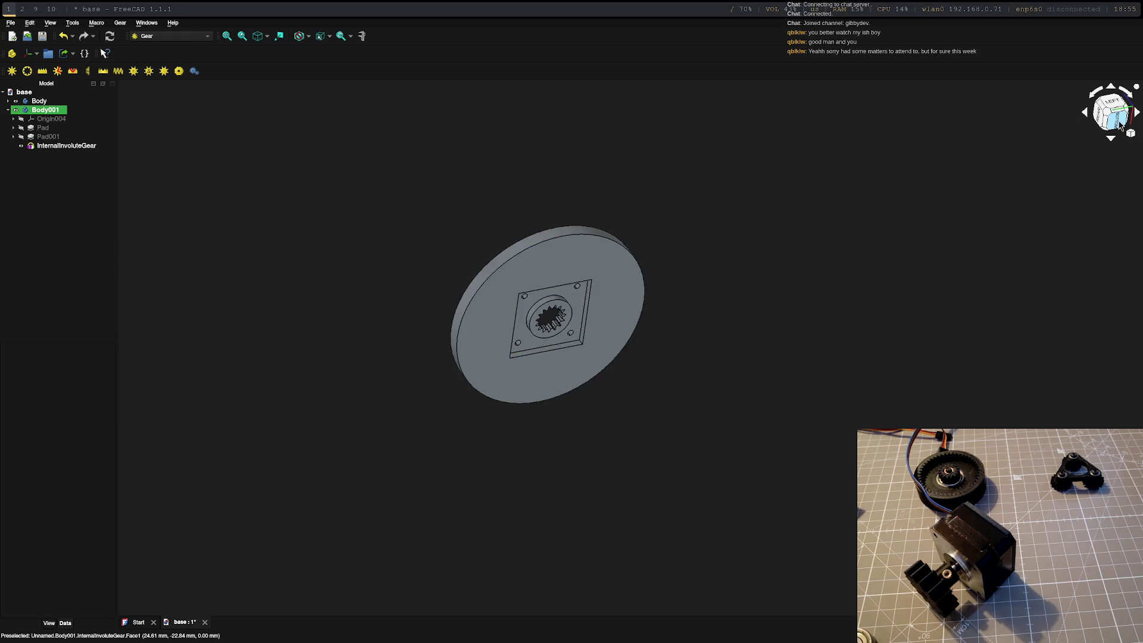
click(1119, 125)
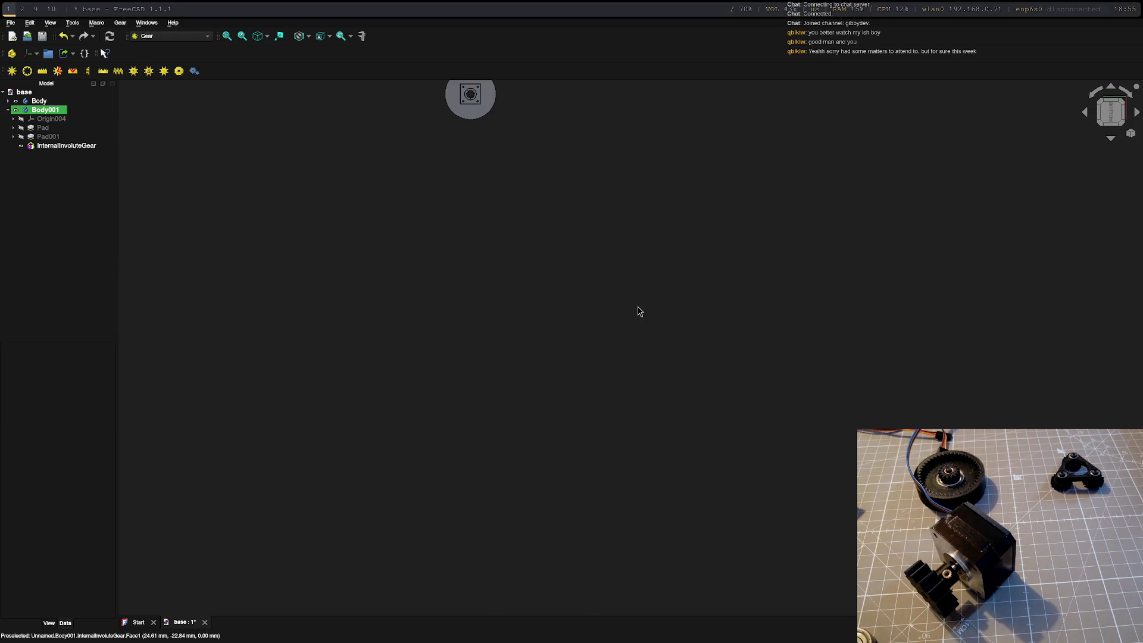
scroll(470, 94, up, 10)
mouse_move(564, 197)
middle_down()
mouse_move(615, 234)
mouse_move(721, 529)
mouse_move(633, 395)
mouse_move(639, 413)
middle_up()
scroll(720, 528, down, 3)
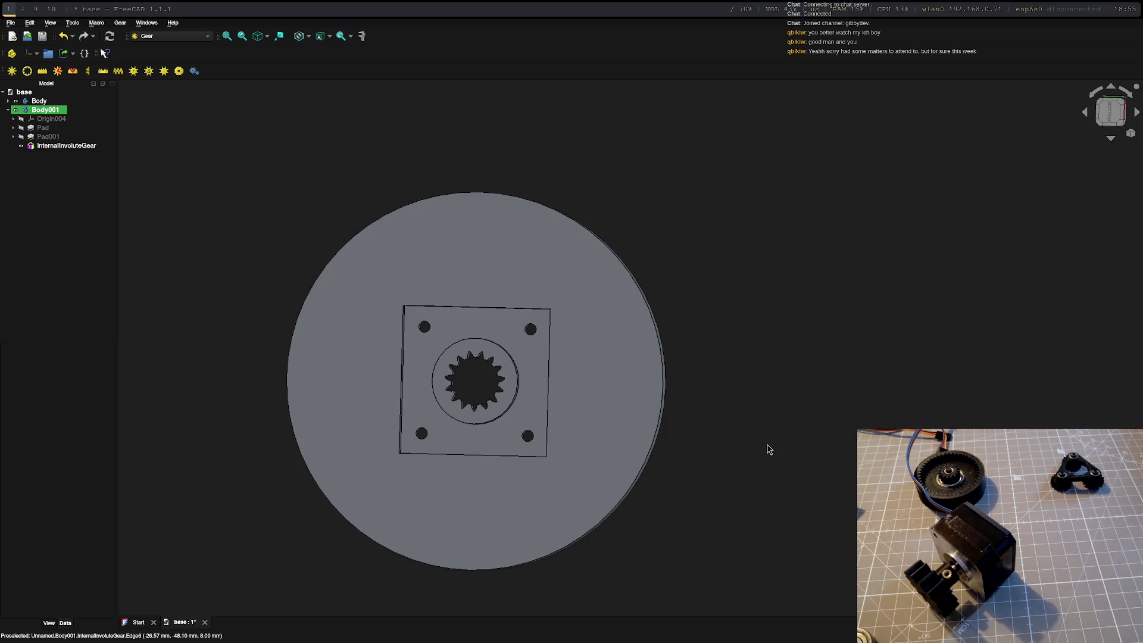
click(1111, 113)
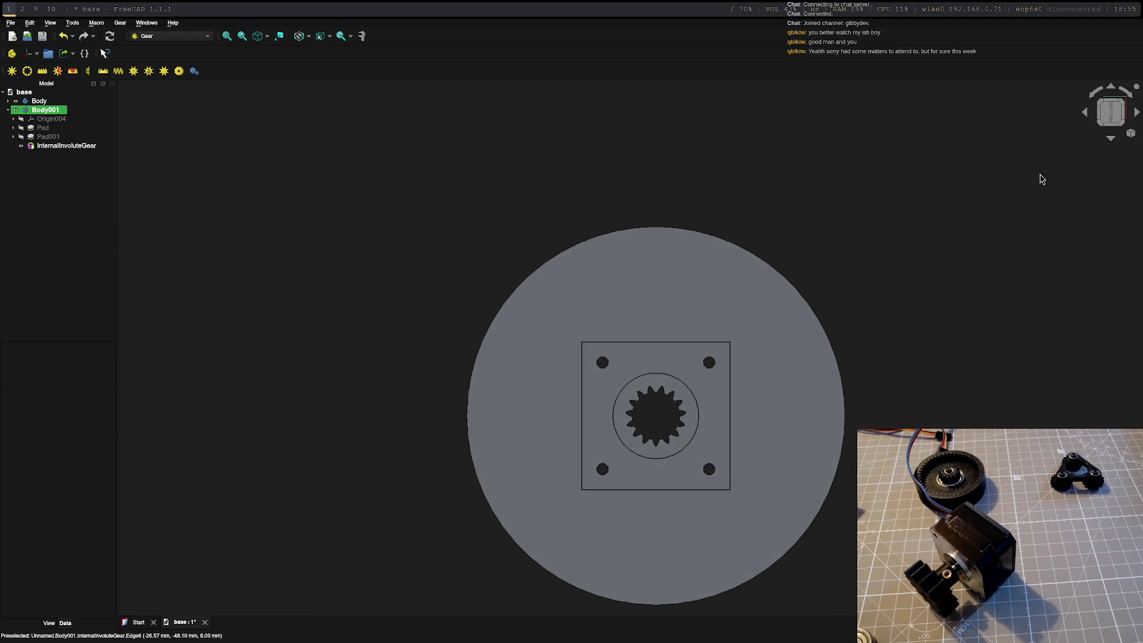
middle_drag(748, 370, 747, 149)
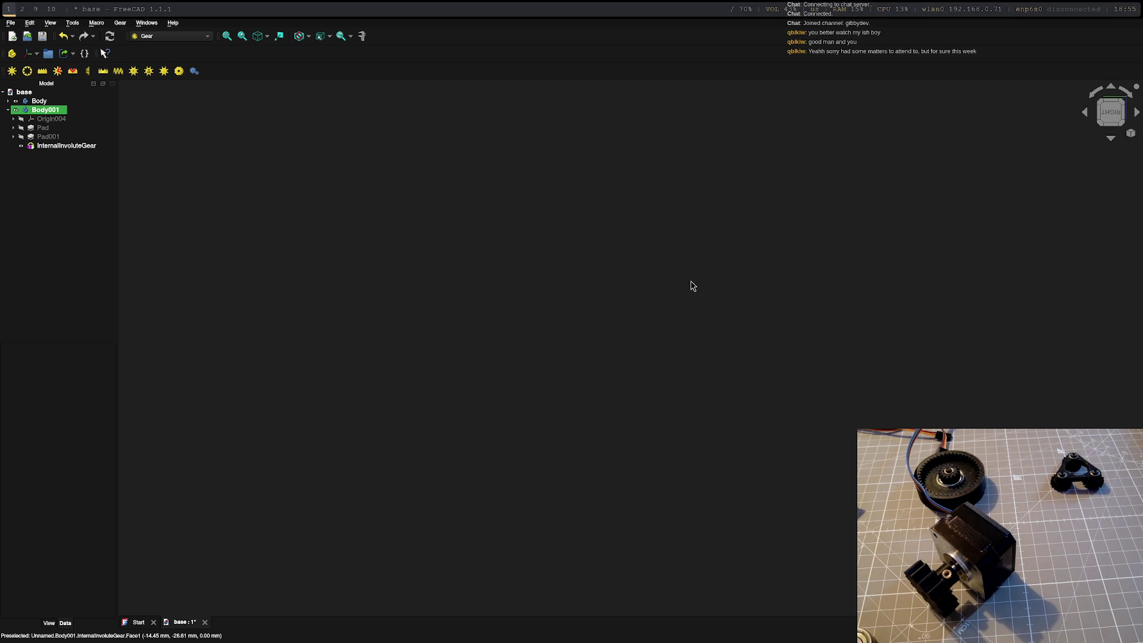
mouse_move(679, 176)
middle_down()
mouse_move(689, 151)
mouse_move(689, 181)
mouse_move(740, 215)
mouse_move(697, 192)
mouse_move(653, 247)
mouse_move(273, 232)
mouse_move(507, 273)
mouse_move(689, 246)
mouse_move(717, 227)
mouse_move(696, 502)
mouse_move(668, 485)
middle_up()
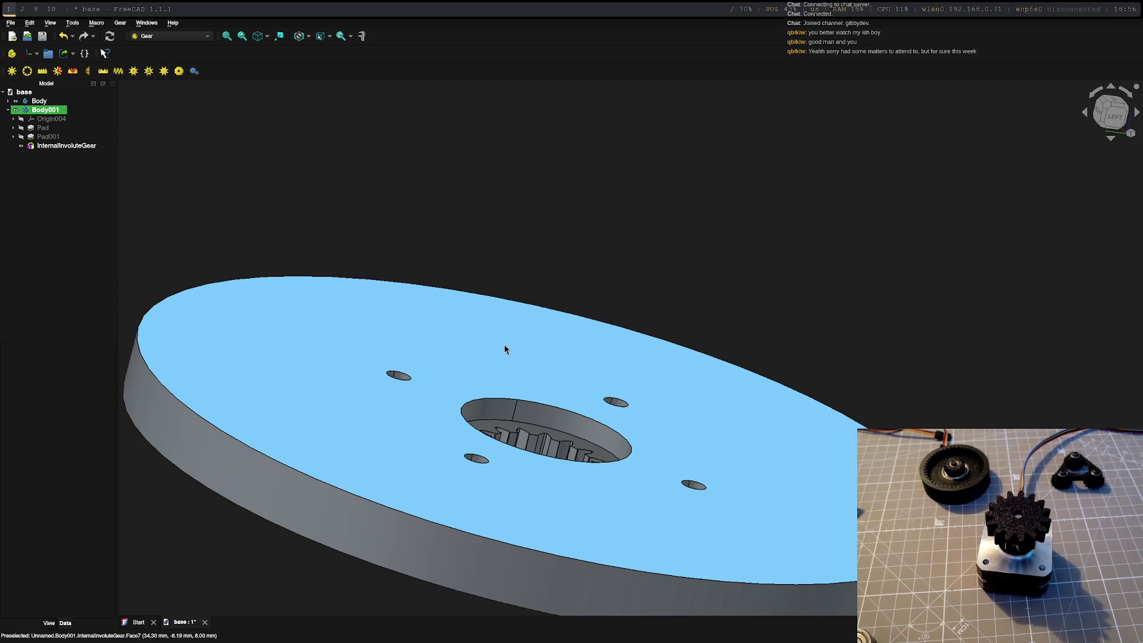
- Change InternalInvoluteGear to height 34 mm, module 2 mm and 30 teeth
click(27, 148)
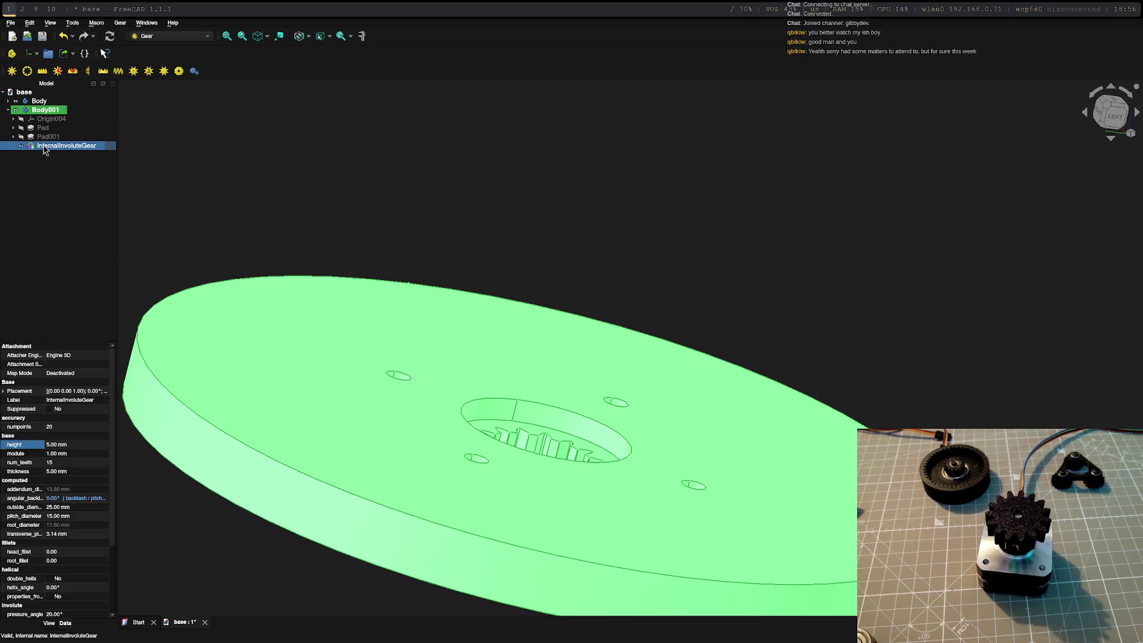
click(62, 444)
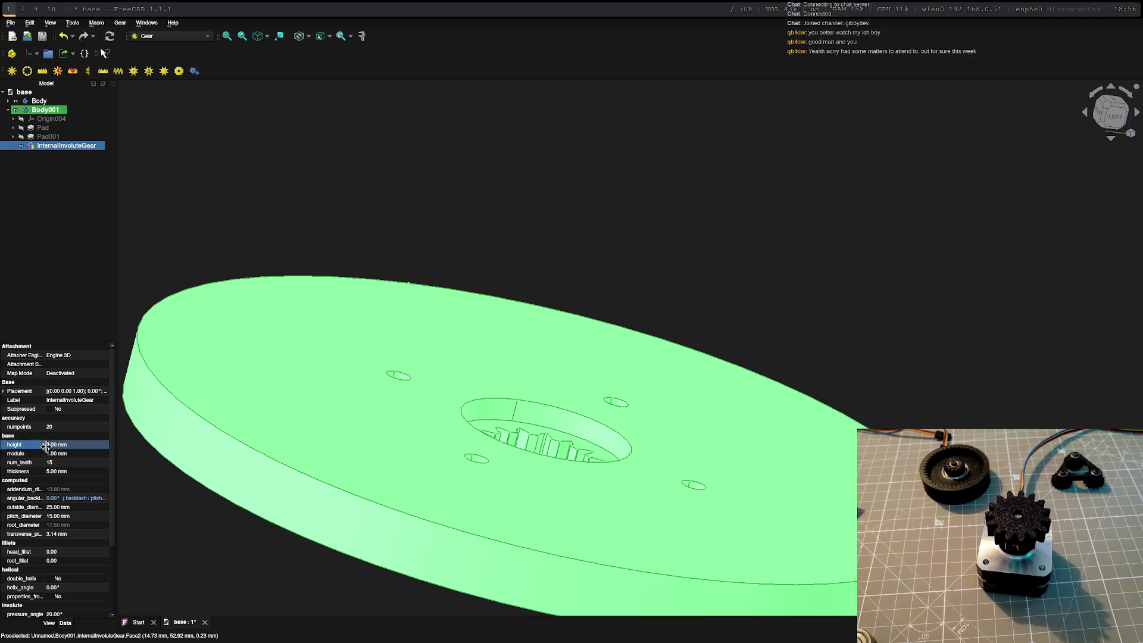
click(49, 447)
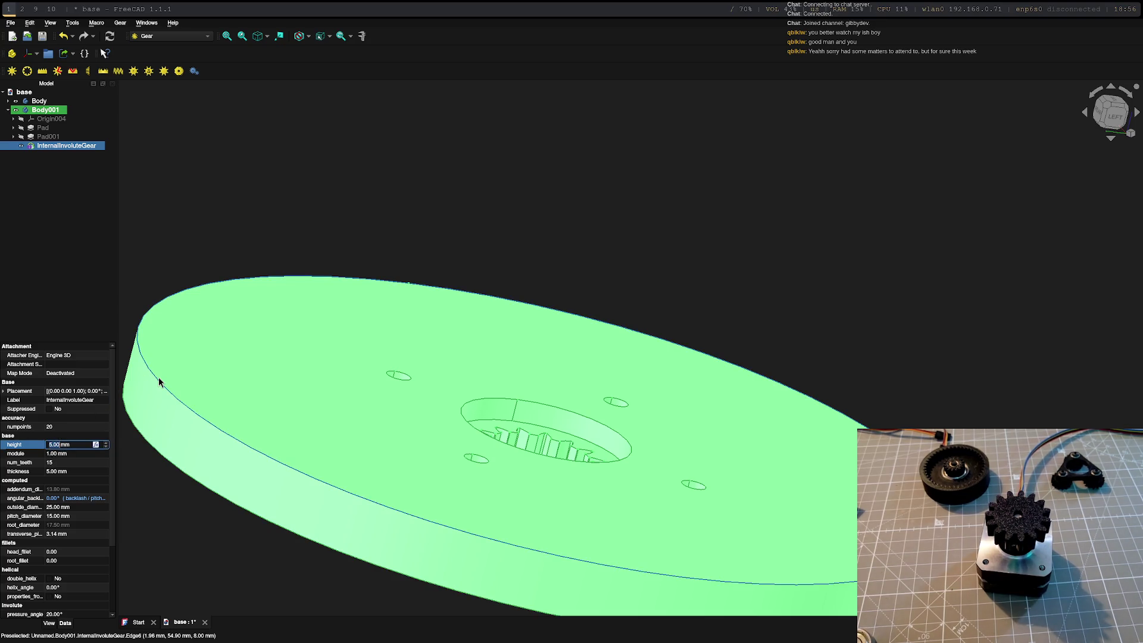
text(34)
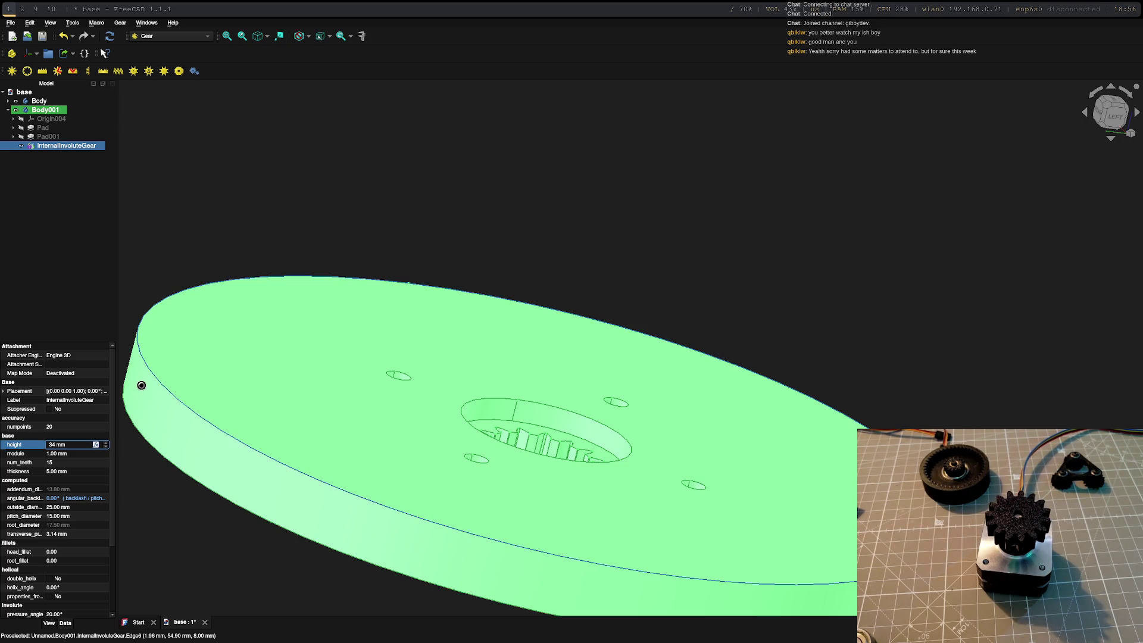
key(Return)
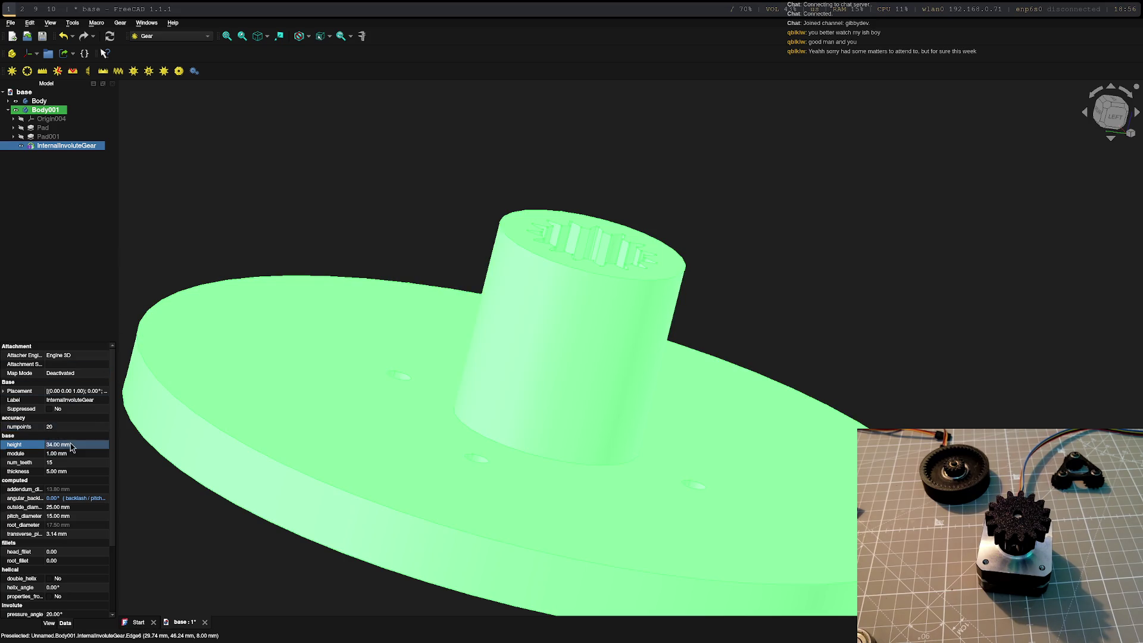
click(49, 454)
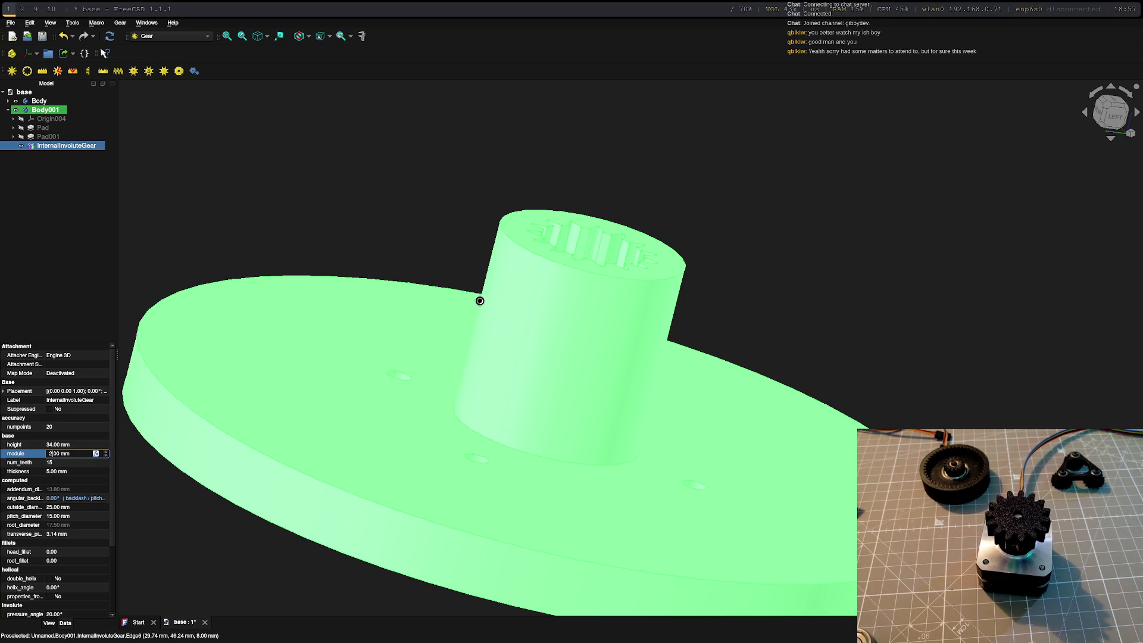
key(Return)
middle_drag(837, 318, 689, 446)
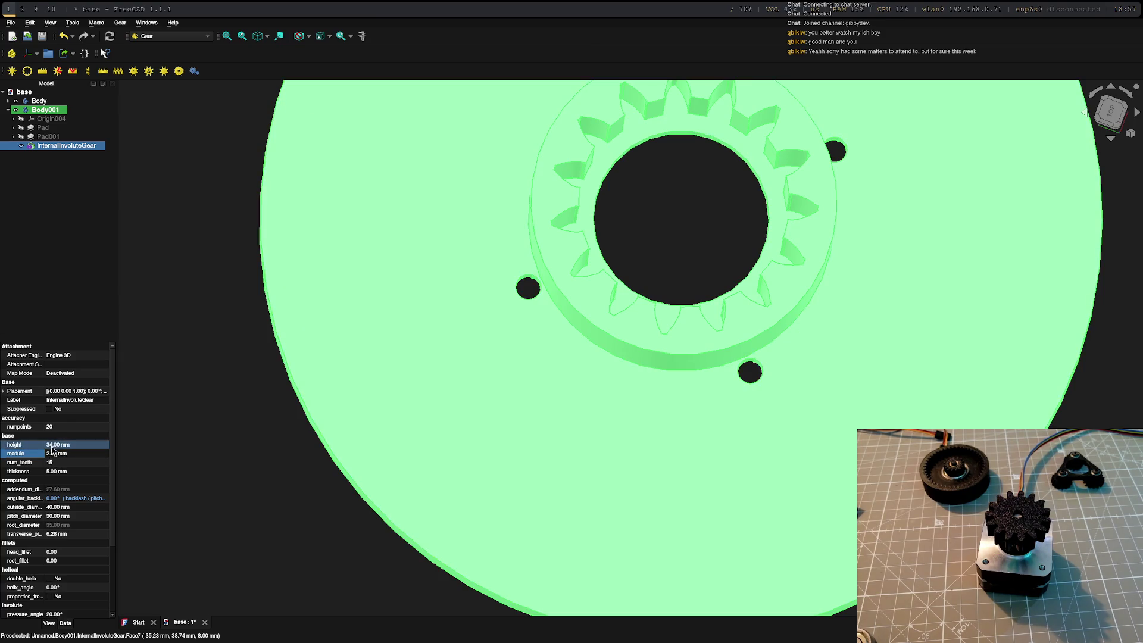
click(84, 463)
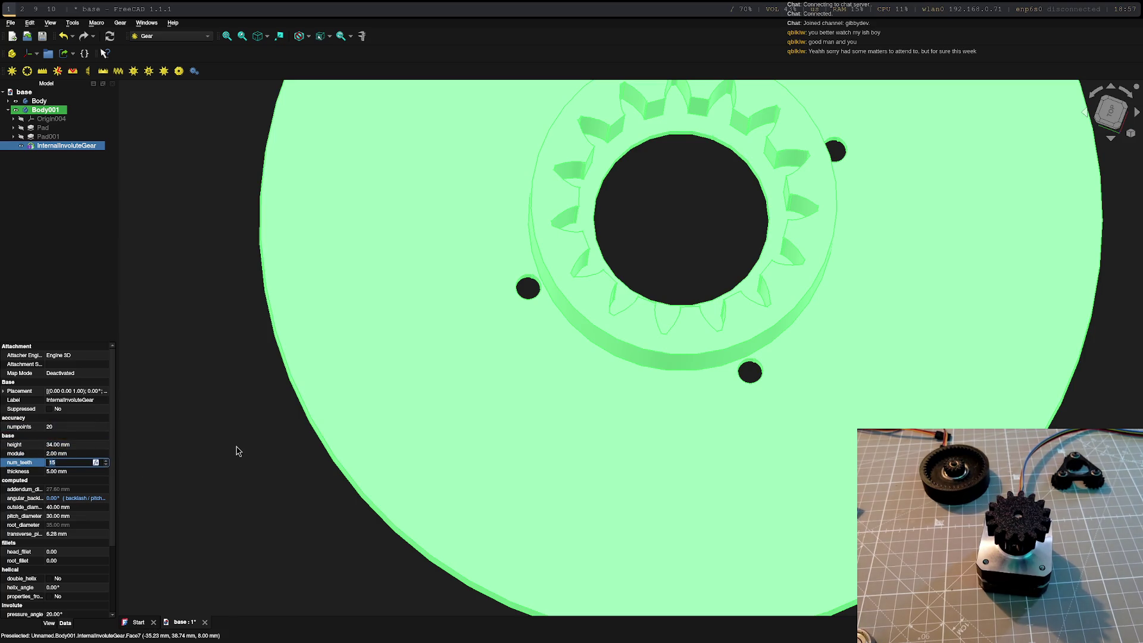
text(30)
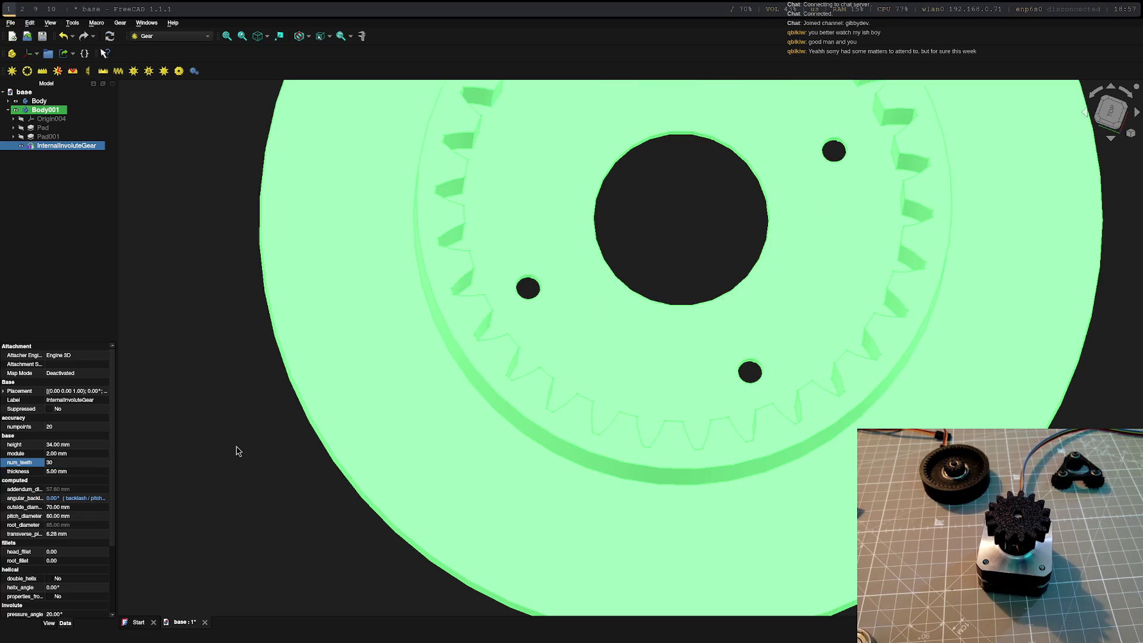
click(65, 463)
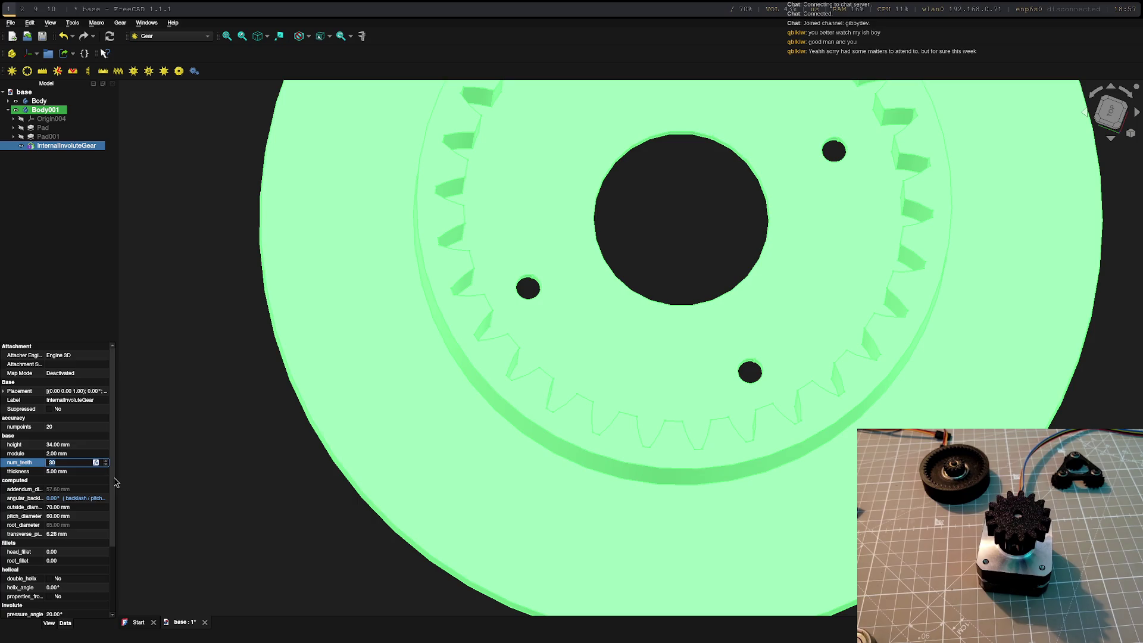
- Hide the internal gear and toggle Body's active-body state
click(51, 122)
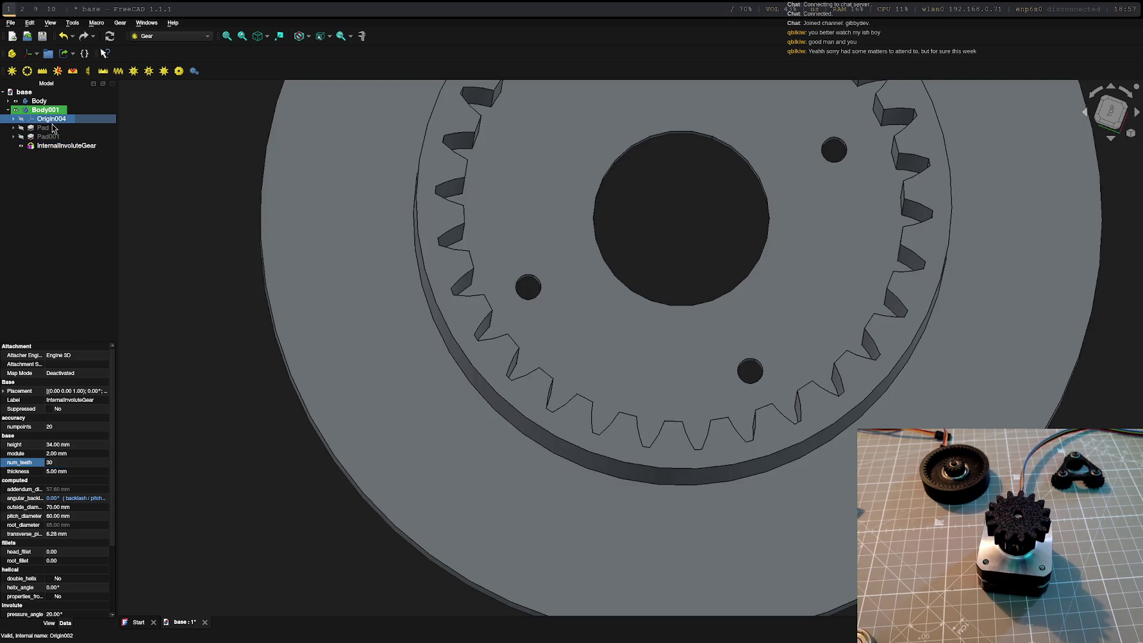
mouse_move(383, 345)
middle_down()
mouse_move(308, 280)
mouse_move(212, 288)
middle_up()
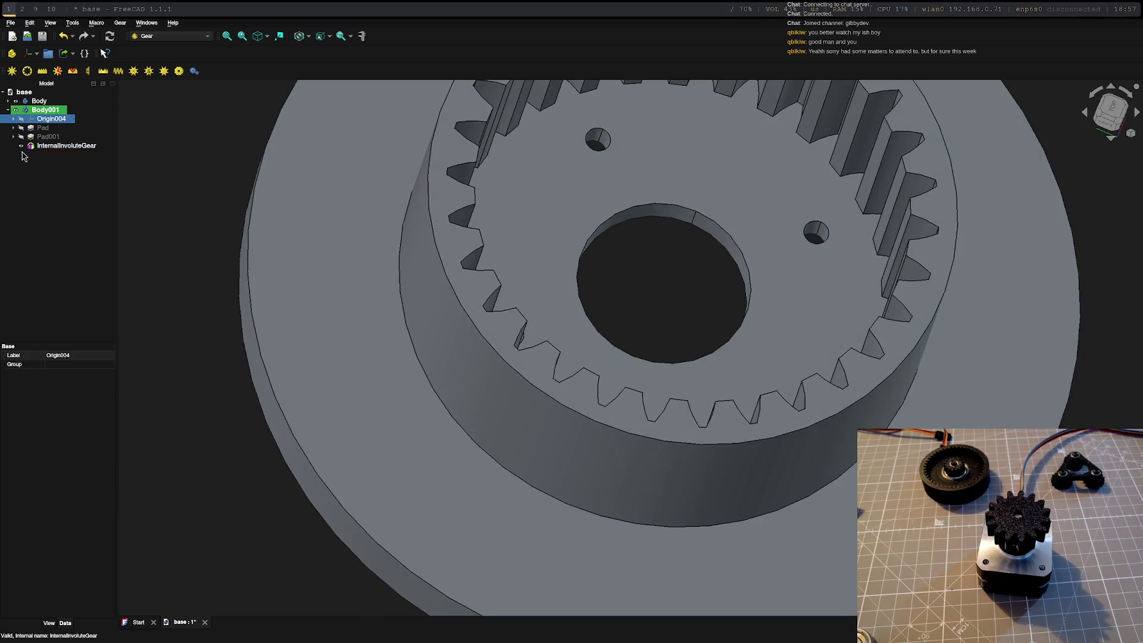
click(22, 147)
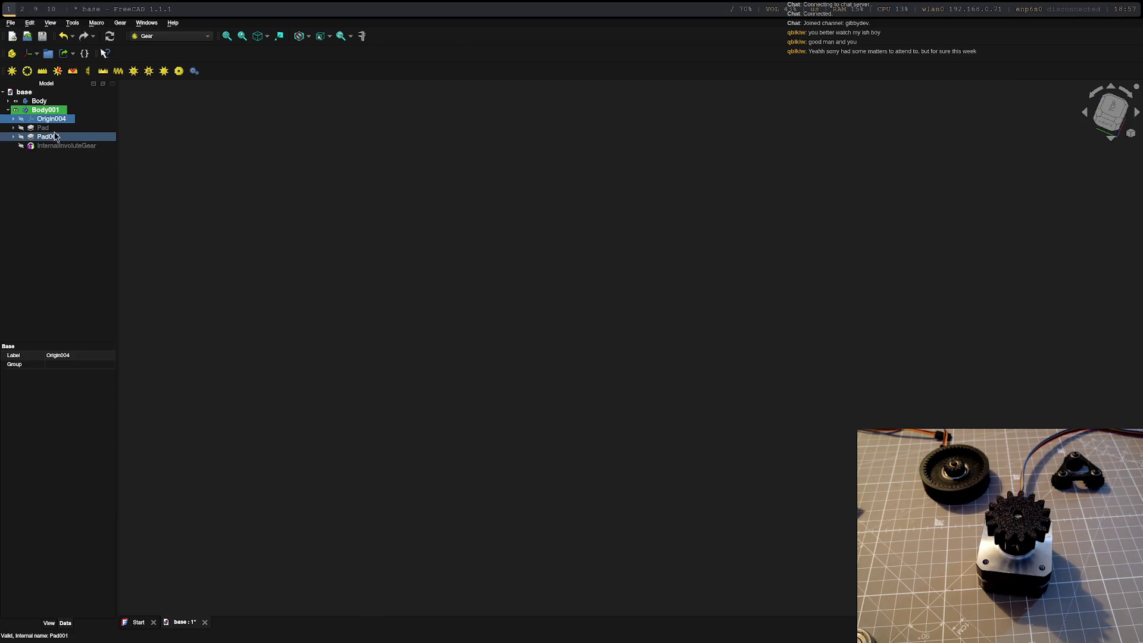
click(26, 102)
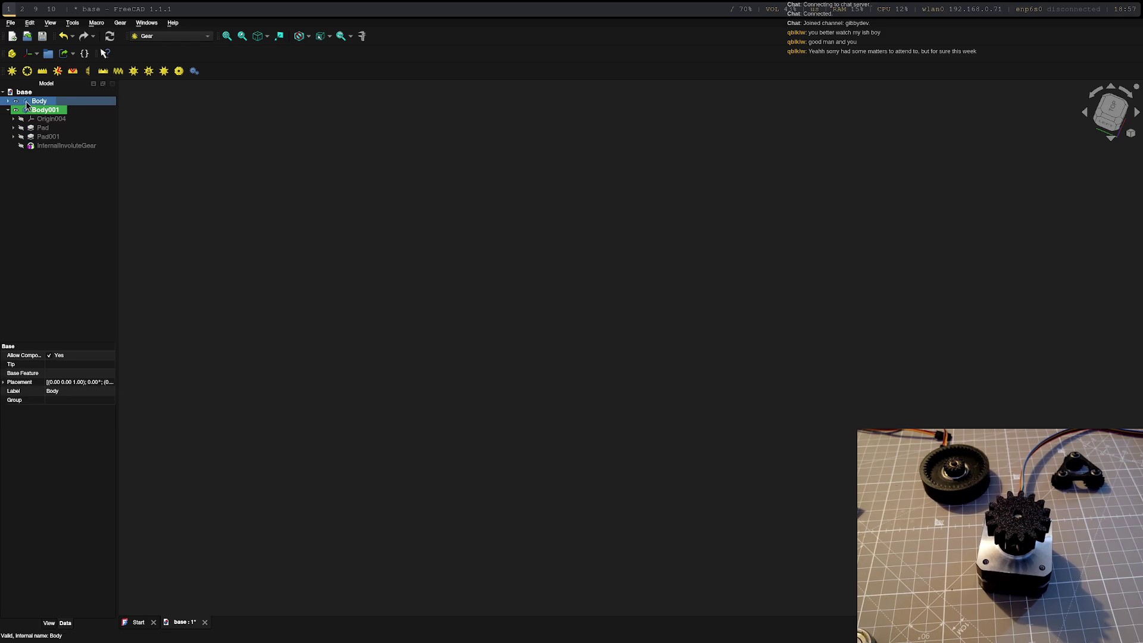
right_click(32, 105)
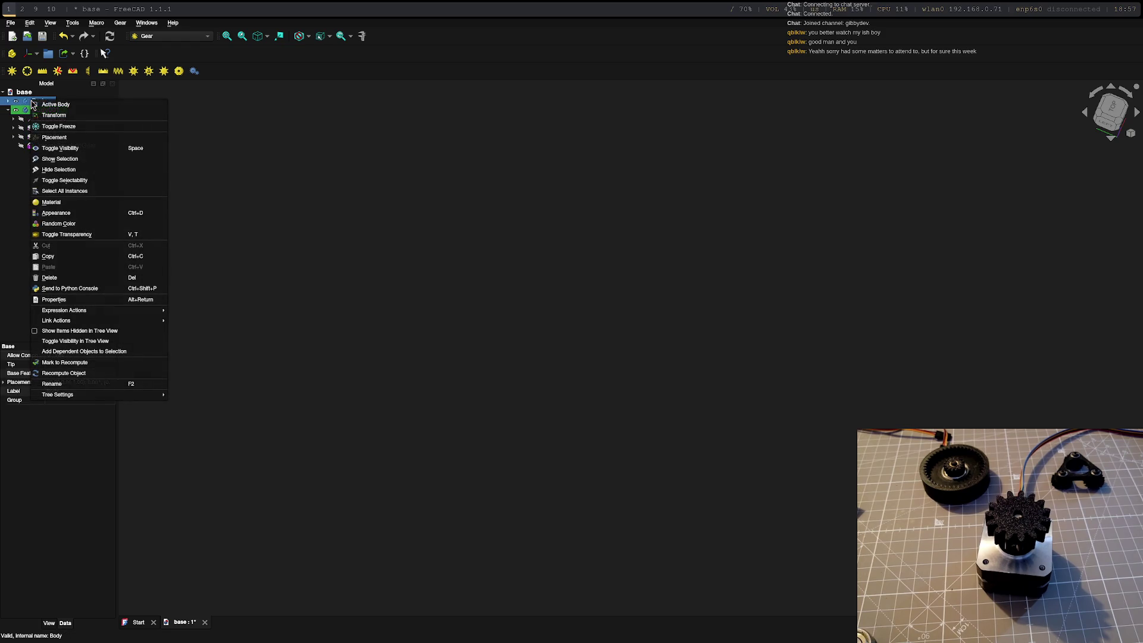
click(90, 105)
click(20, 112)
click(13, 110)
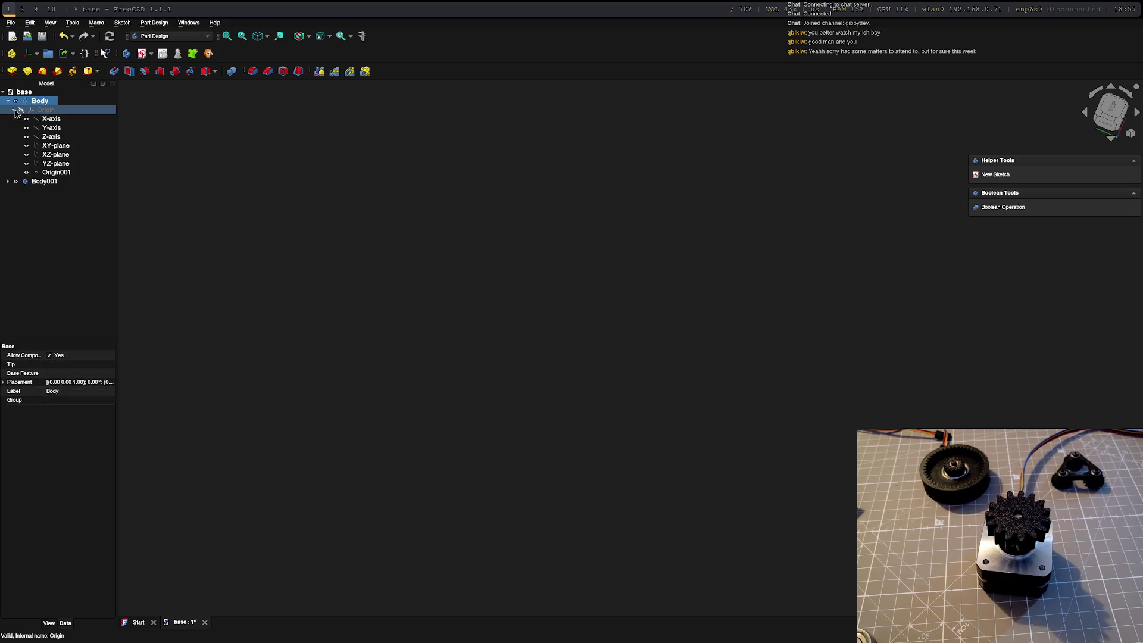
click(36, 105)
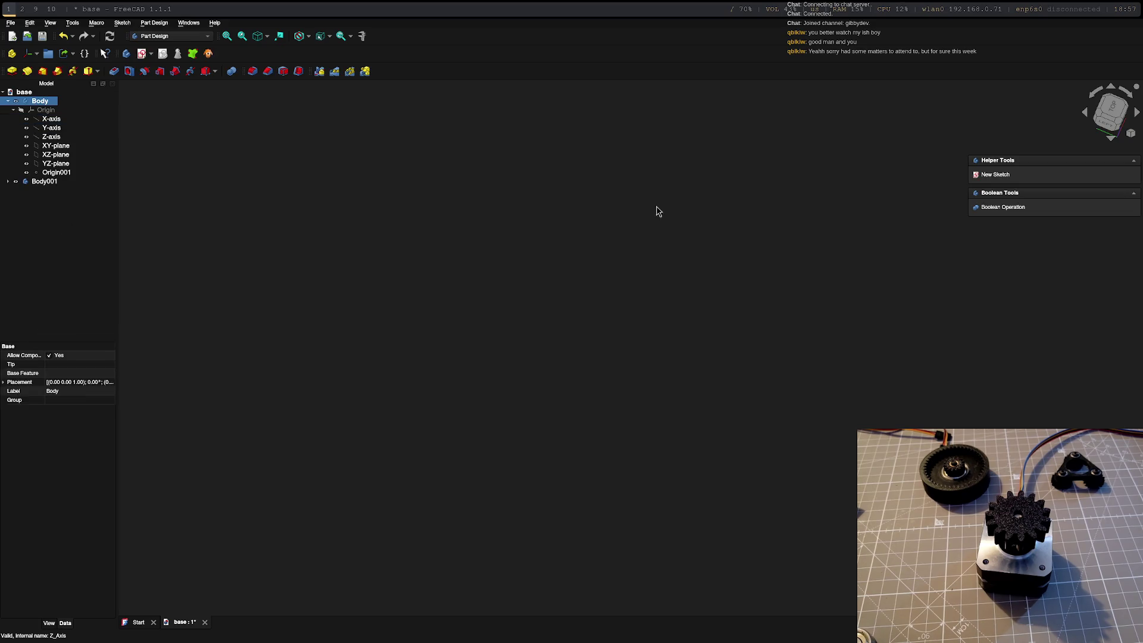
- Make Body001 active, show its origin and Pad001 disc, and select the disc's top face
click(39, 181)
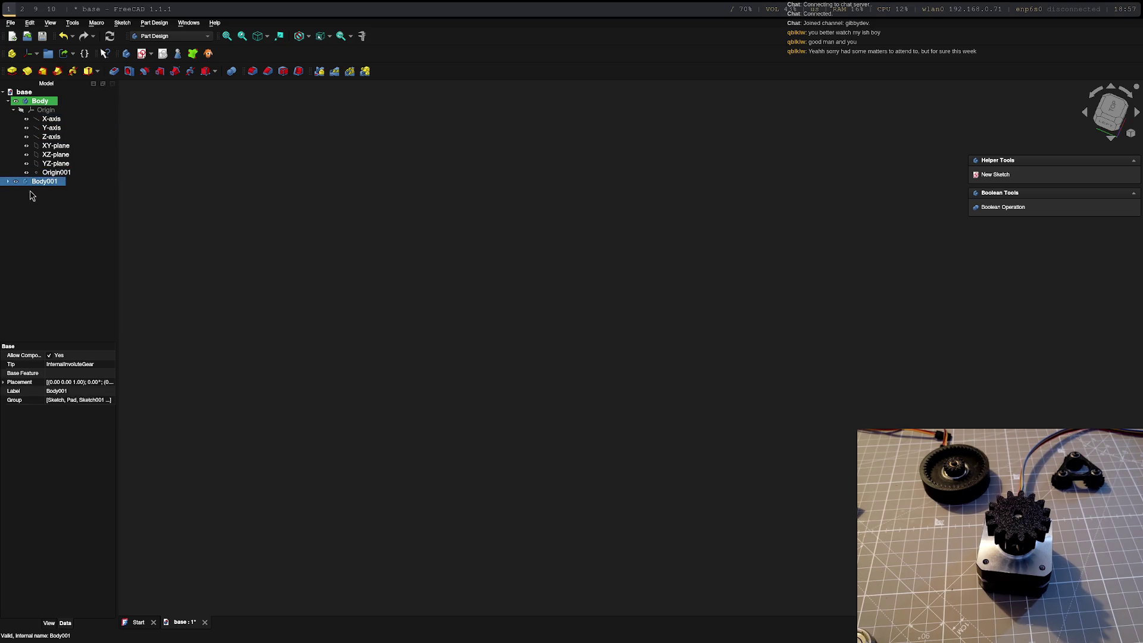
right_click(32, 182)
click(71, 189)
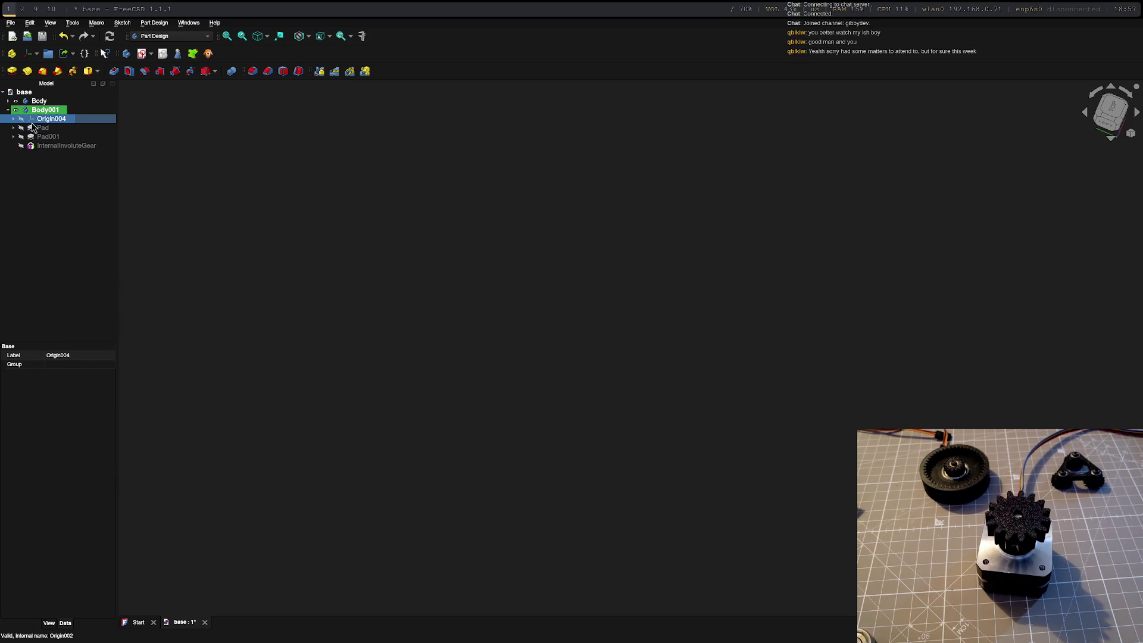
click(20, 119)
click(21, 128)
click(21, 137)
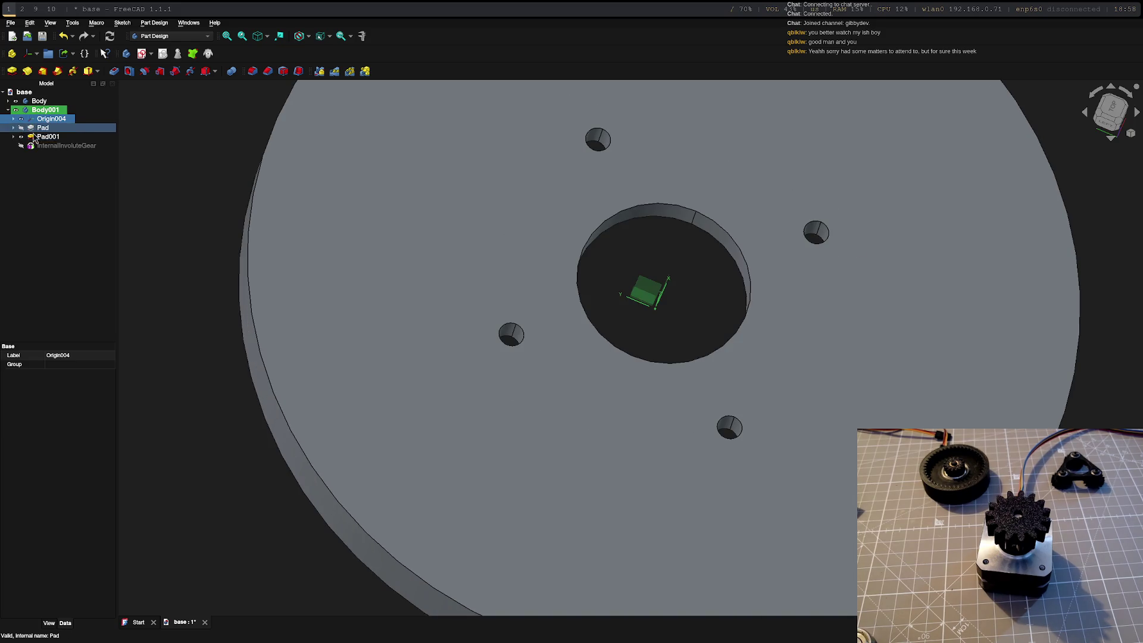
middle_drag(715, 333, 748, 344)
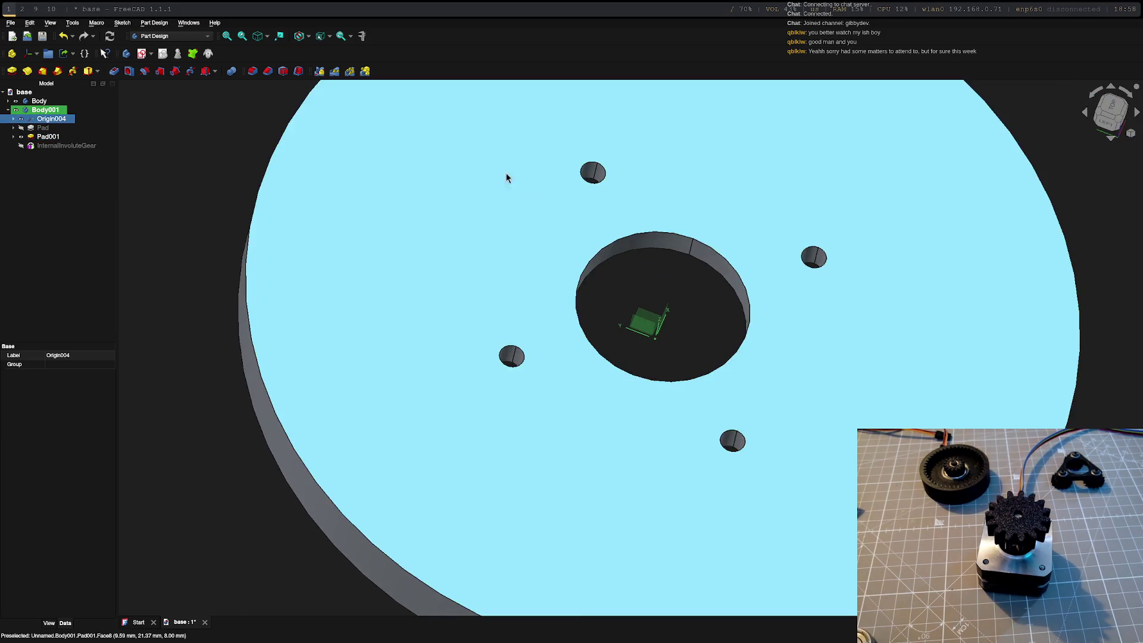
scroll(503, 176, down, 3)
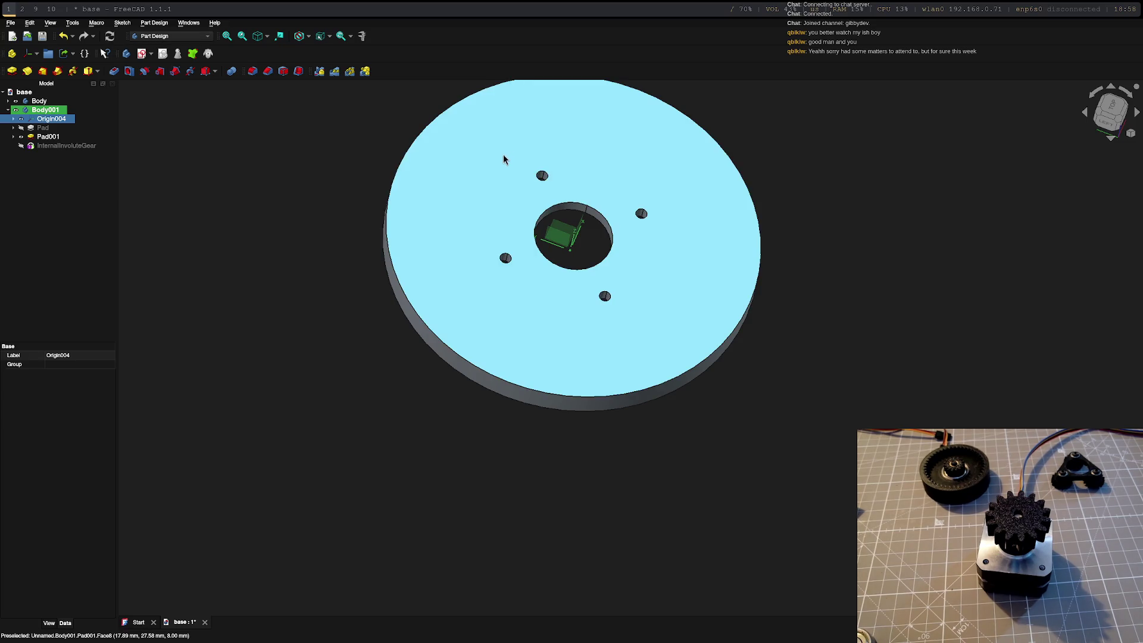
click(484, 134)
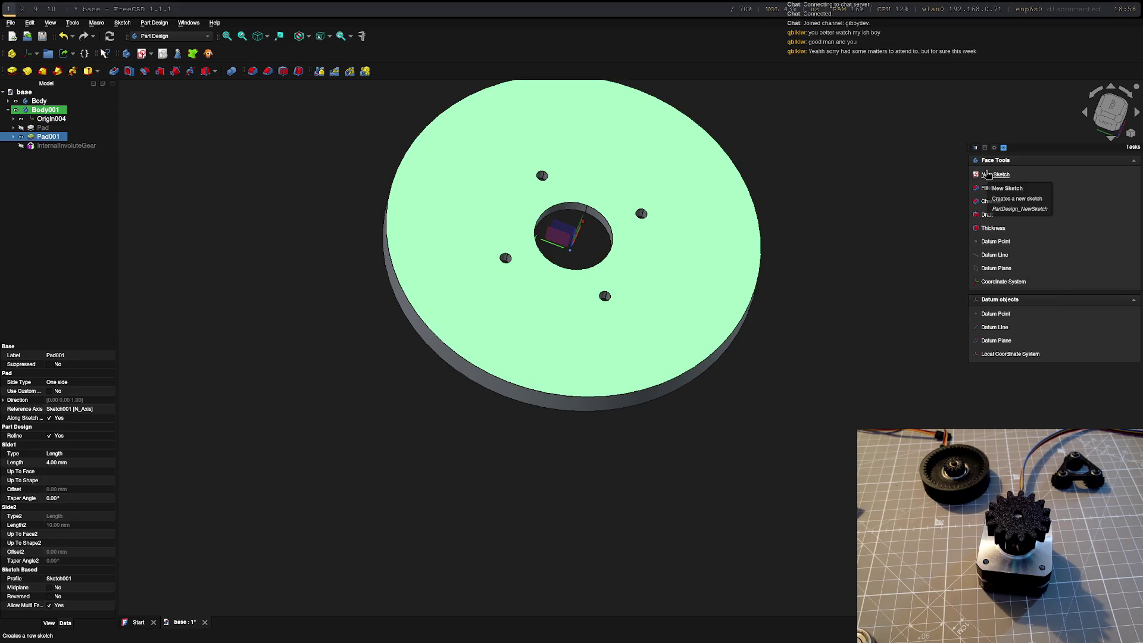
- Create Sketch002 on the disc's top face, centre the view and select the vertical axis
click(994, 175)
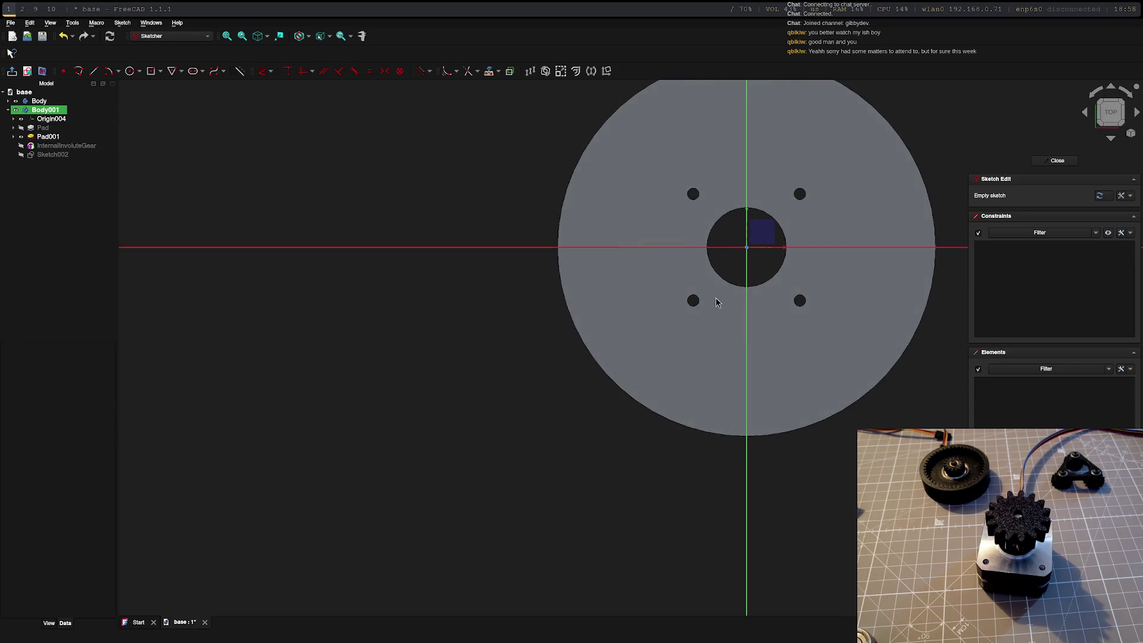
middle_click(760, 252)
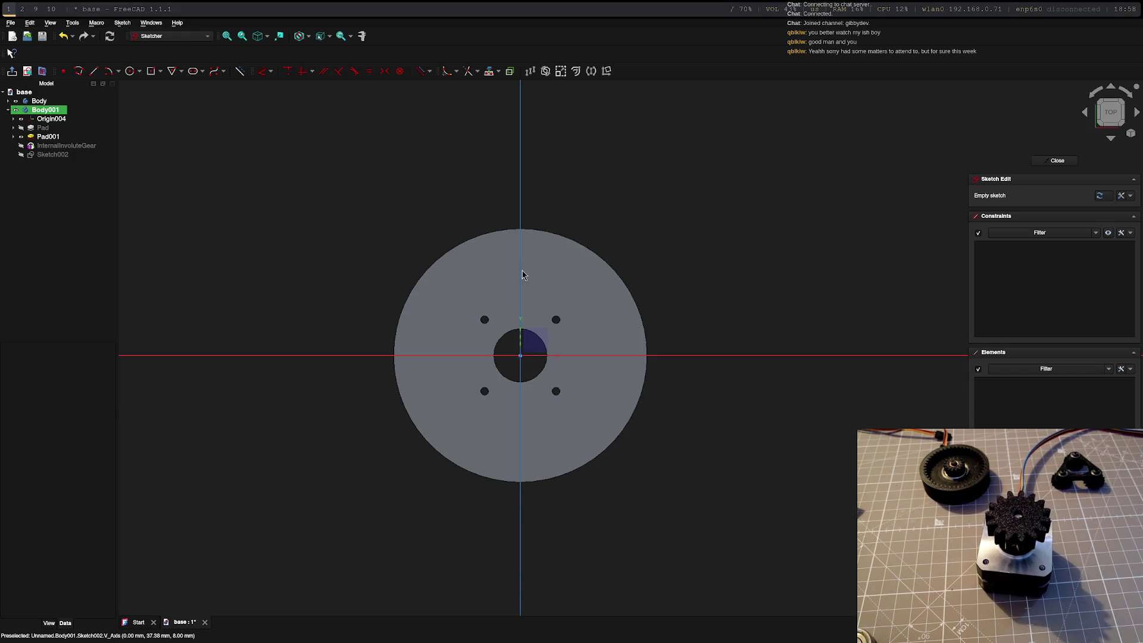
click(524, 278)
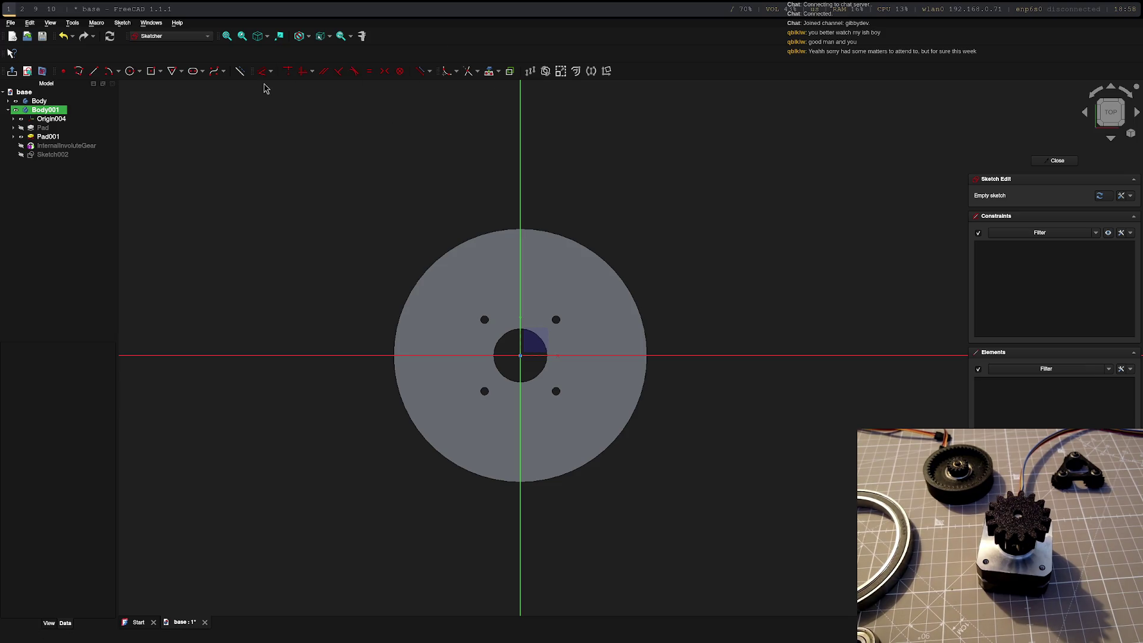
- Project the disc's outer edge, draw a 90 mm circle at the origin, and close the sketch
click(487, 73)
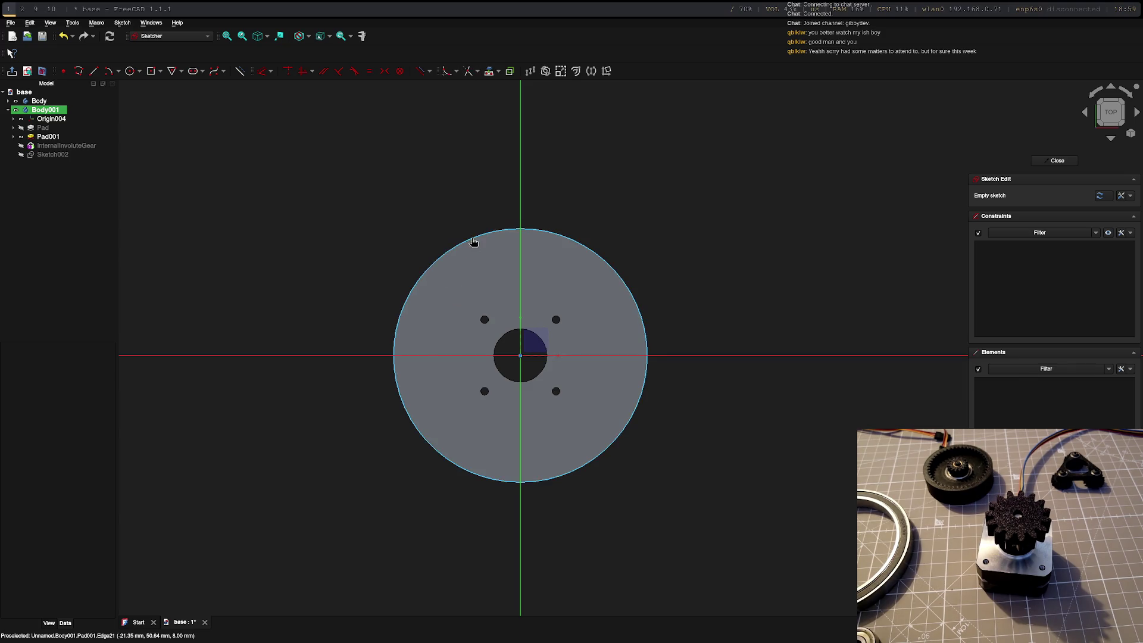
click(474, 239)
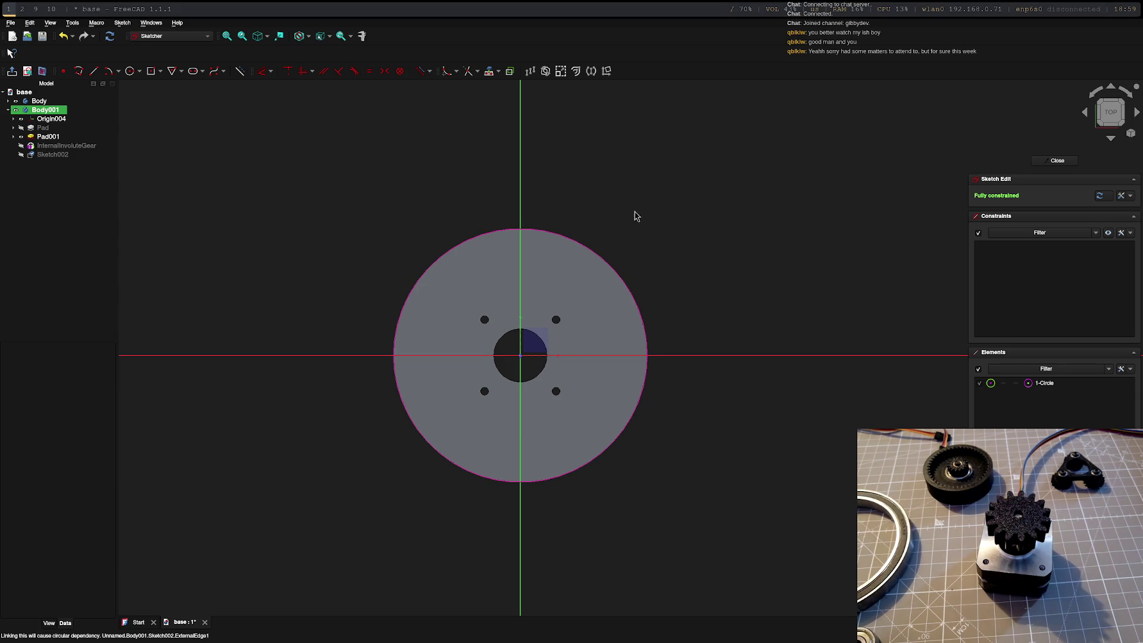
click(129, 71)
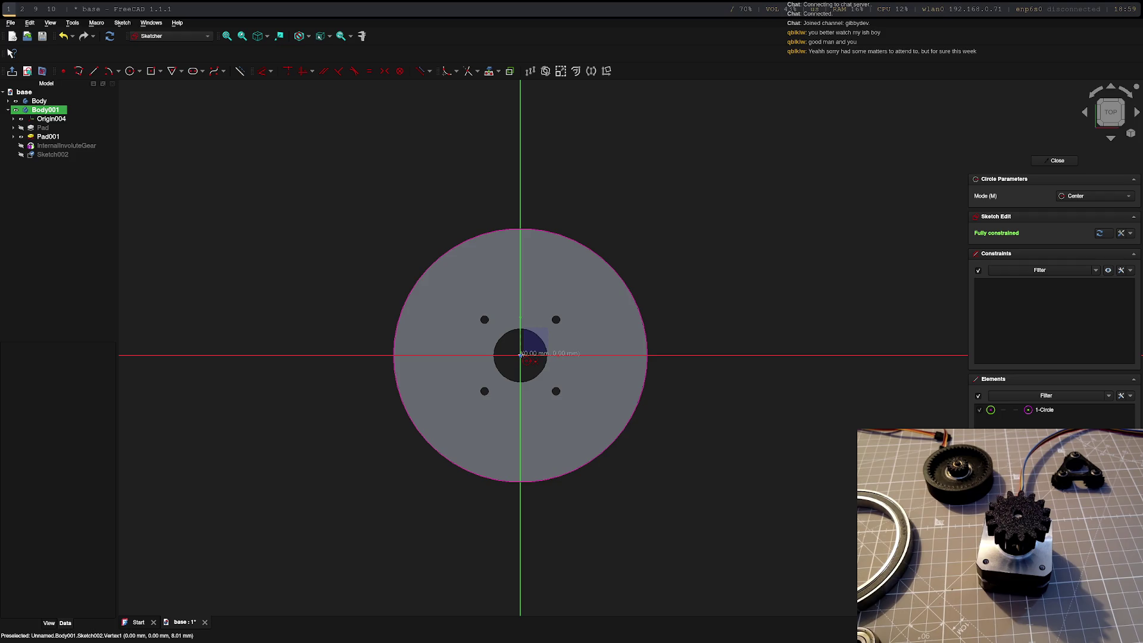
click(520, 355)
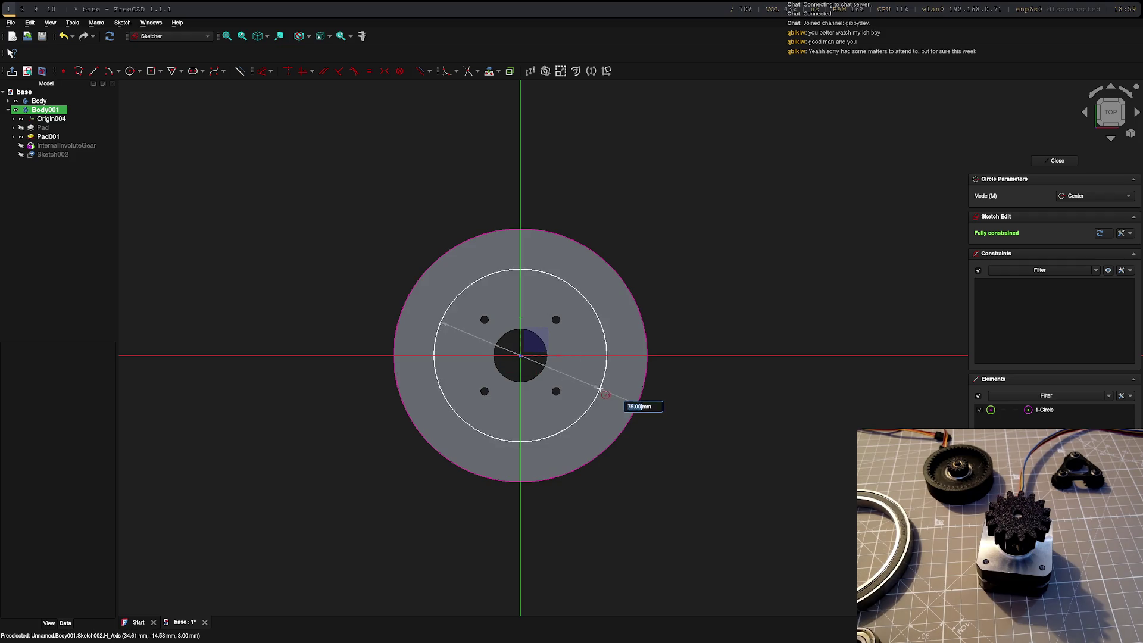
text(90)
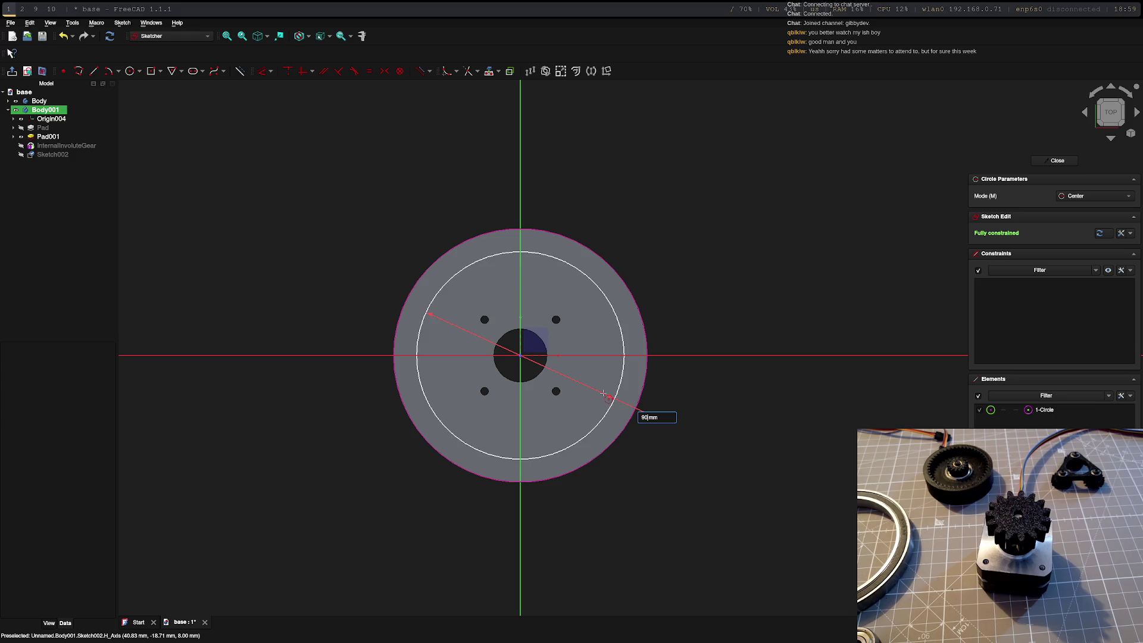
key(Return)
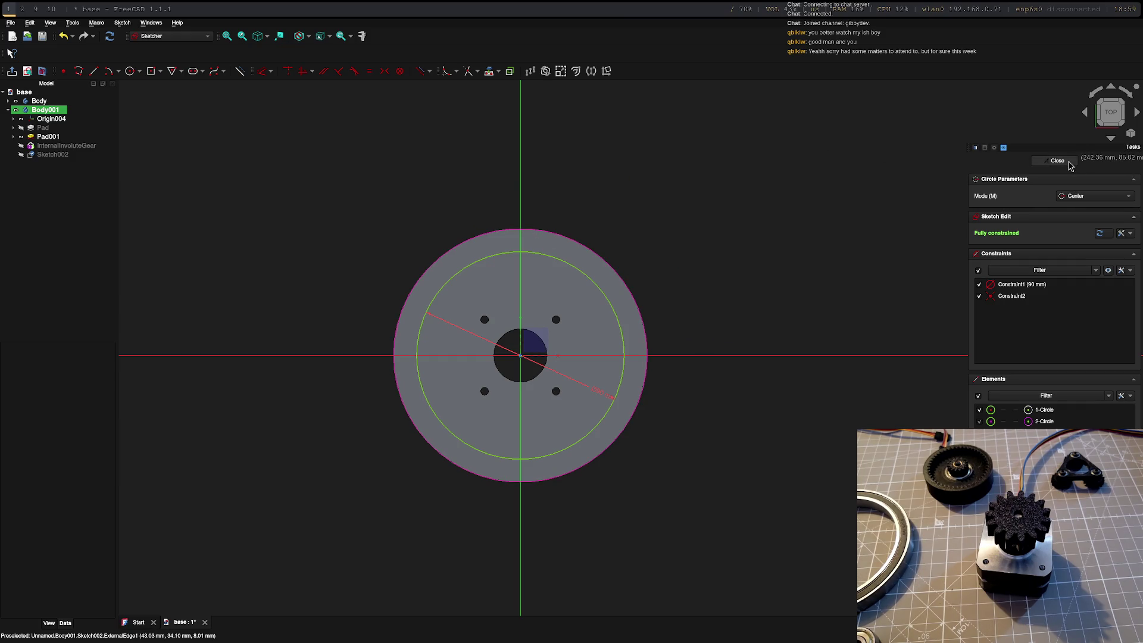
click(1069, 162)
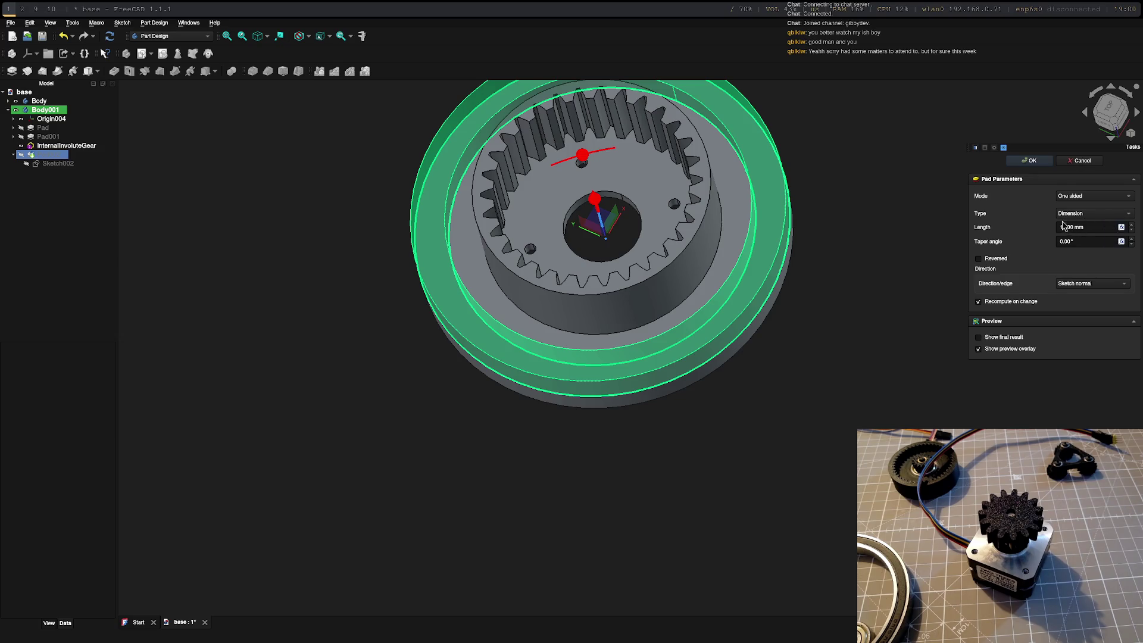
- Pad Sketch002 to a 26 mm length as Pad002 and orbit to view the wall
key(super+0)
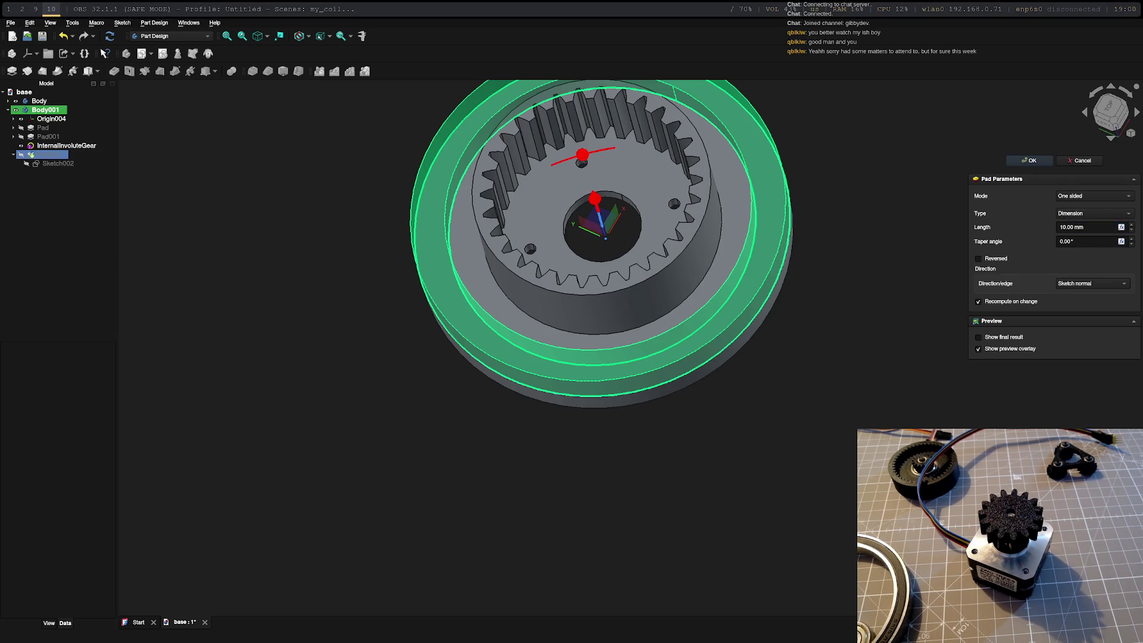
key(super+1)
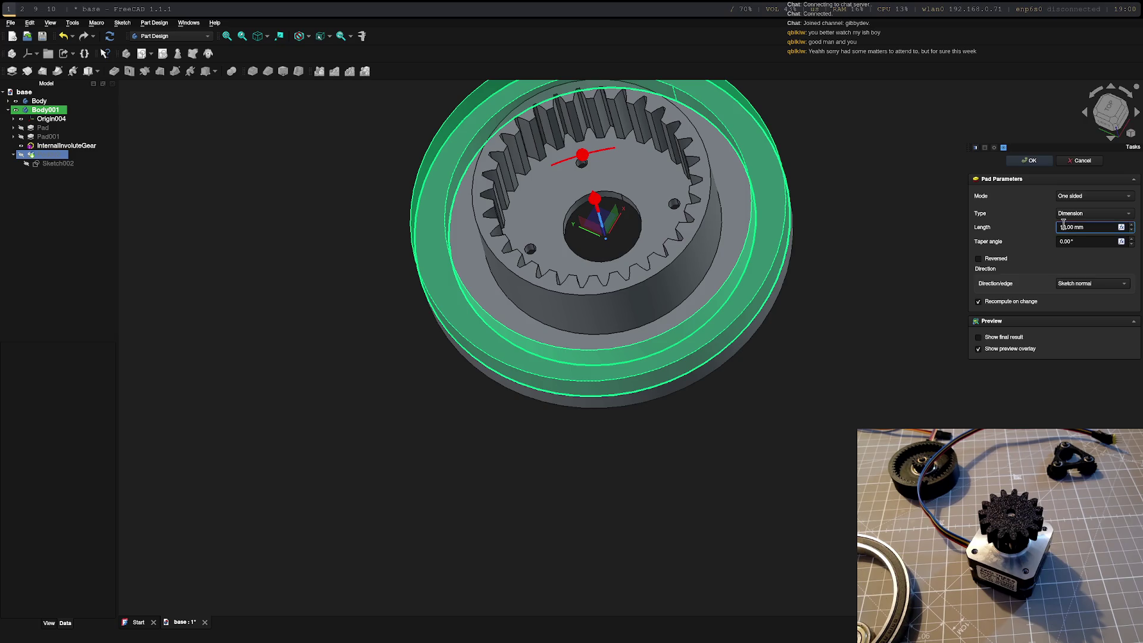
text(46)
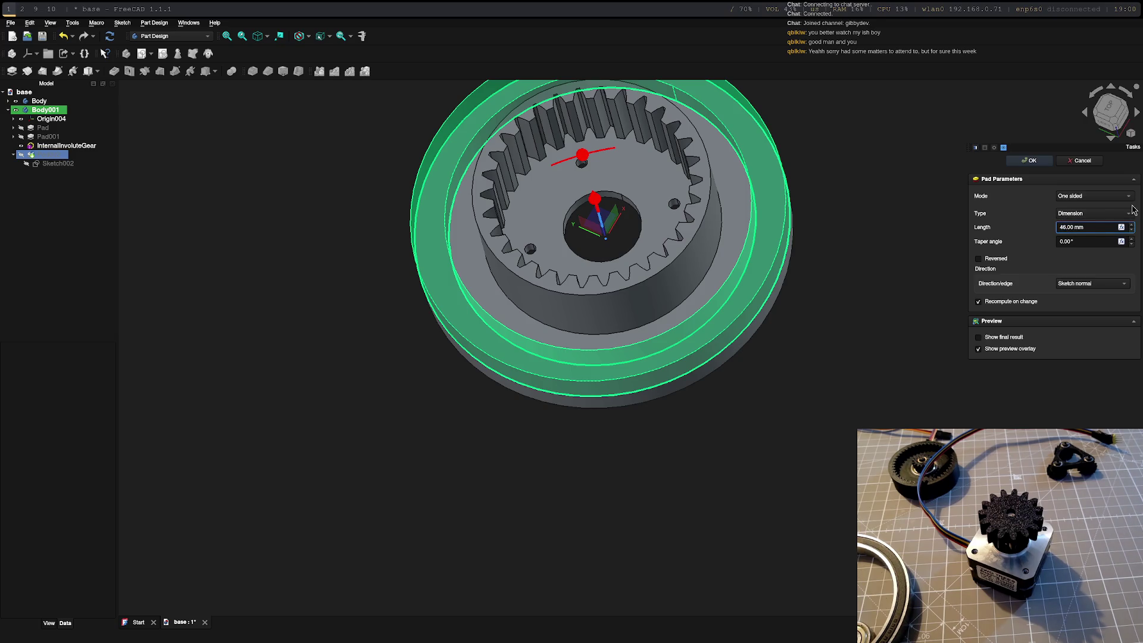
key(BackSpace)
key(BackSpace)
text(2)
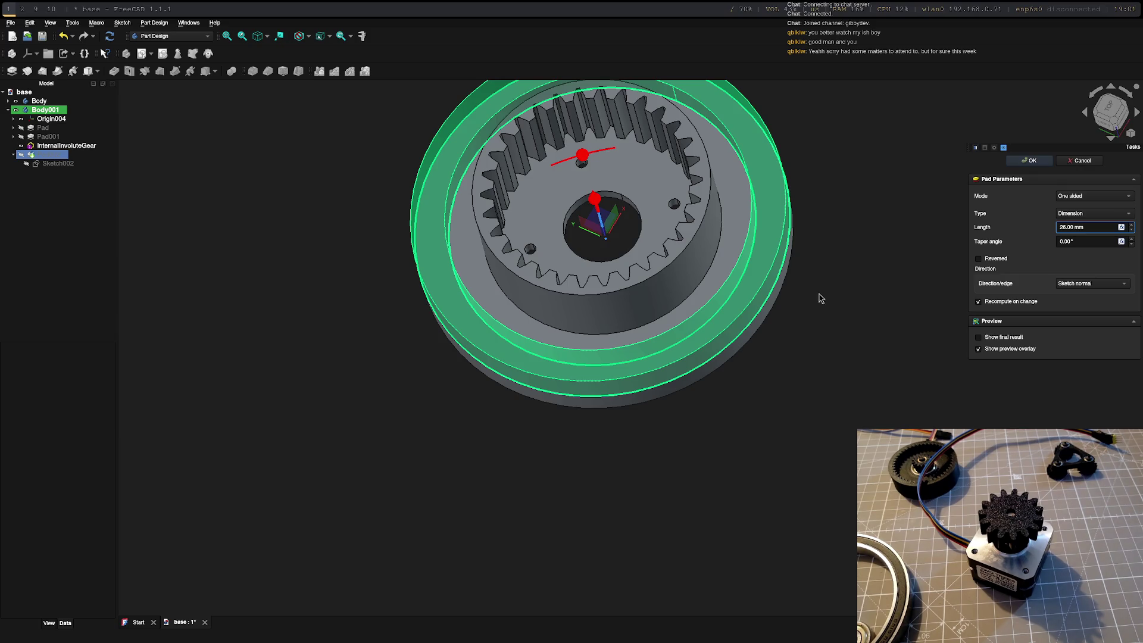
click(1019, 161)
mouse_move(861, 263)
middle_down()
mouse_move(730, 184)
mouse_move(784, 257)
mouse_move(849, 309)
mouse_move(906, 293)
mouse_move(824, 205)
mouse_move(811, 234)
mouse_move(870, 217)
mouse_move(852, 214)
mouse_move(844, 240)
mouse_move(869, 245)
mouse_move(788, 170)
mouse_move(738, 155)
mouse_move(756, 334)
mouse_move(743, 388)
mouse_move(673, 228)
middle_up()
- Sketch a Ø100 mm circle on Pad002's top face, referencing the part's outer edge, and close the sketch
click(673, 229)
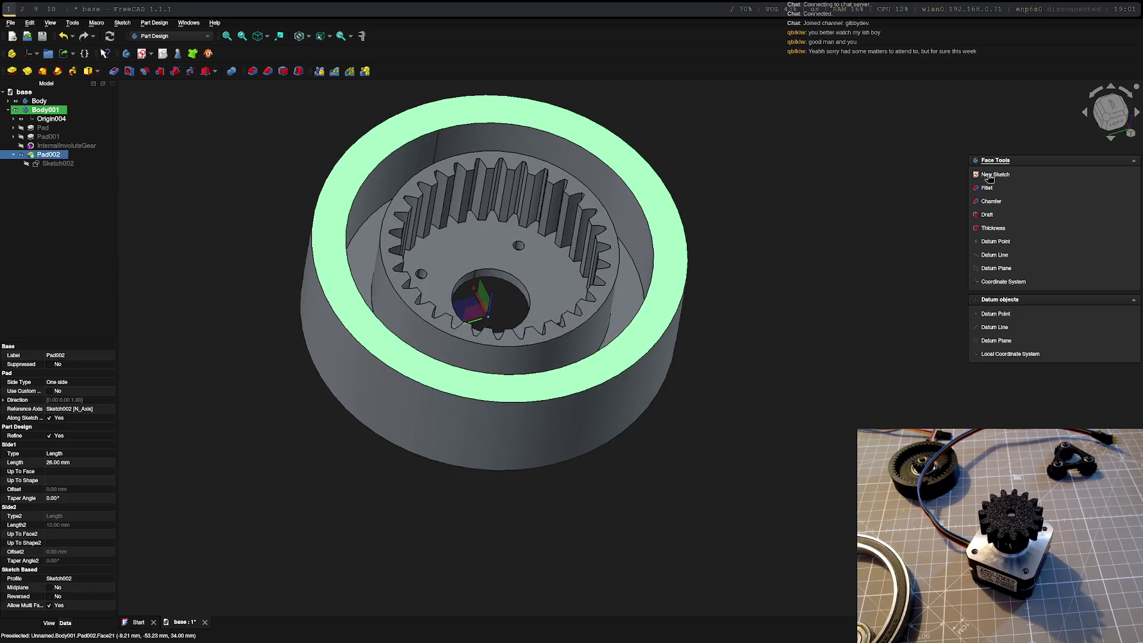
click(989, 178)
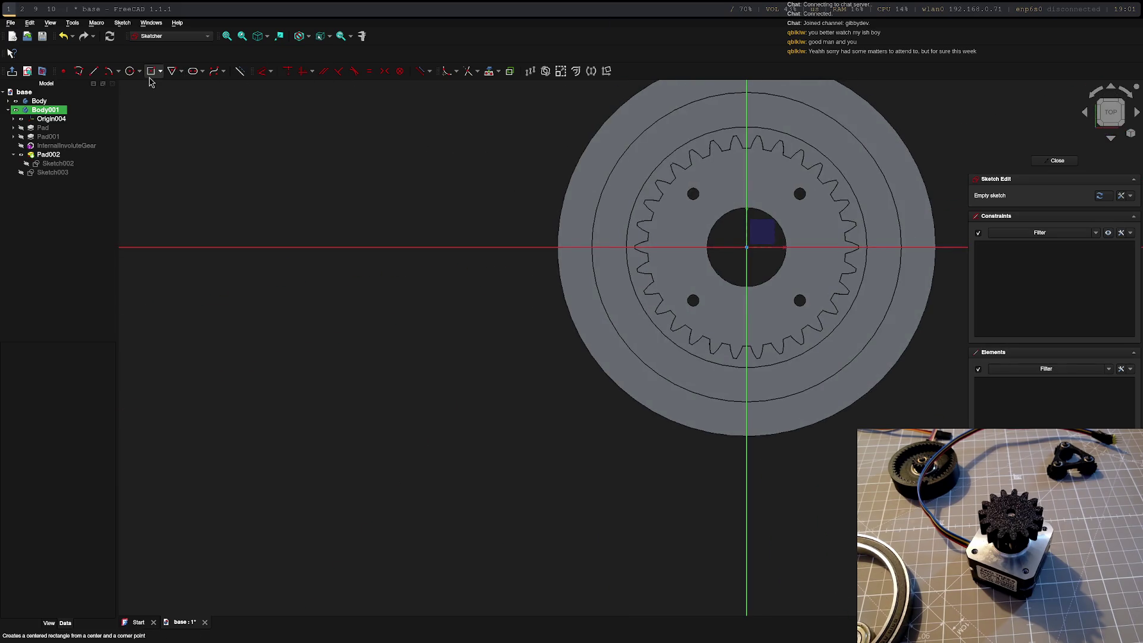
click(492, 76)
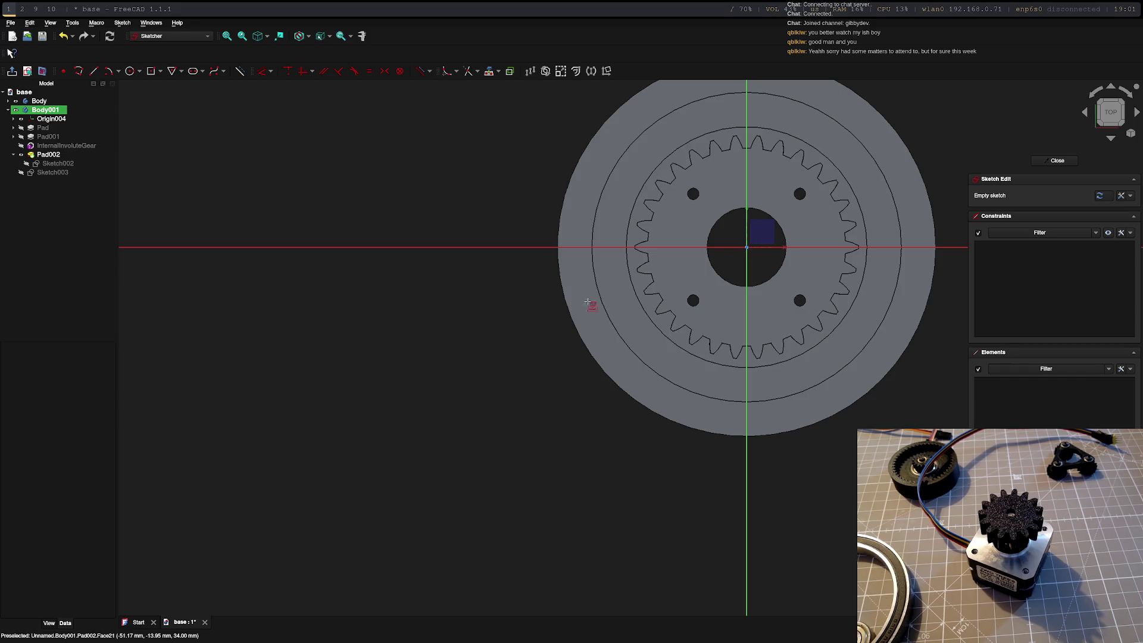
click(563, 289)
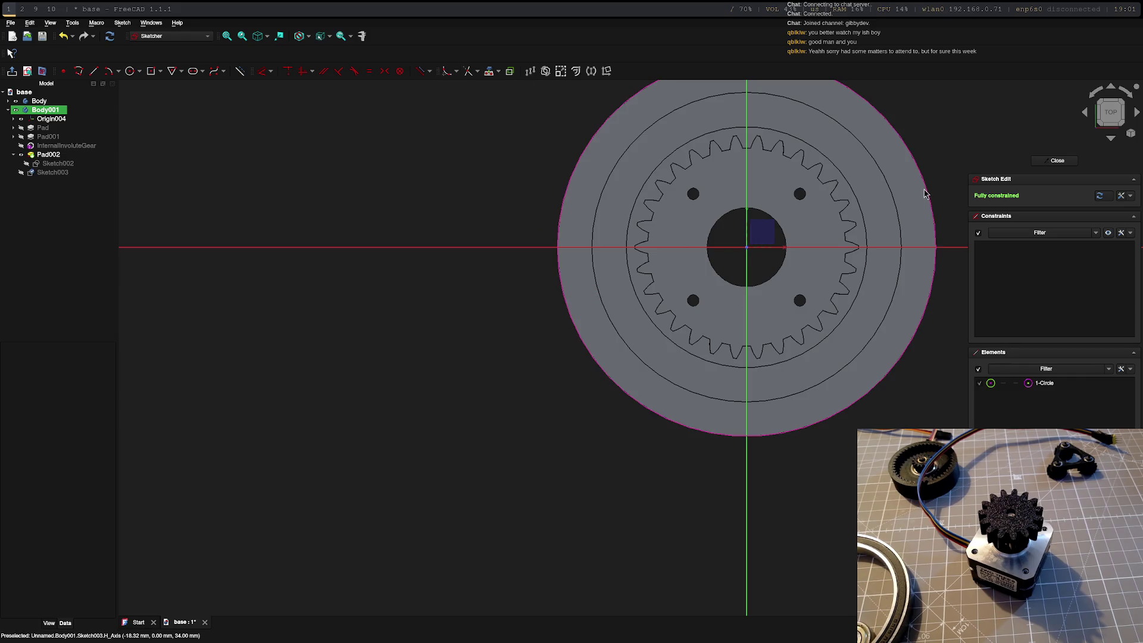
click(131, 75)
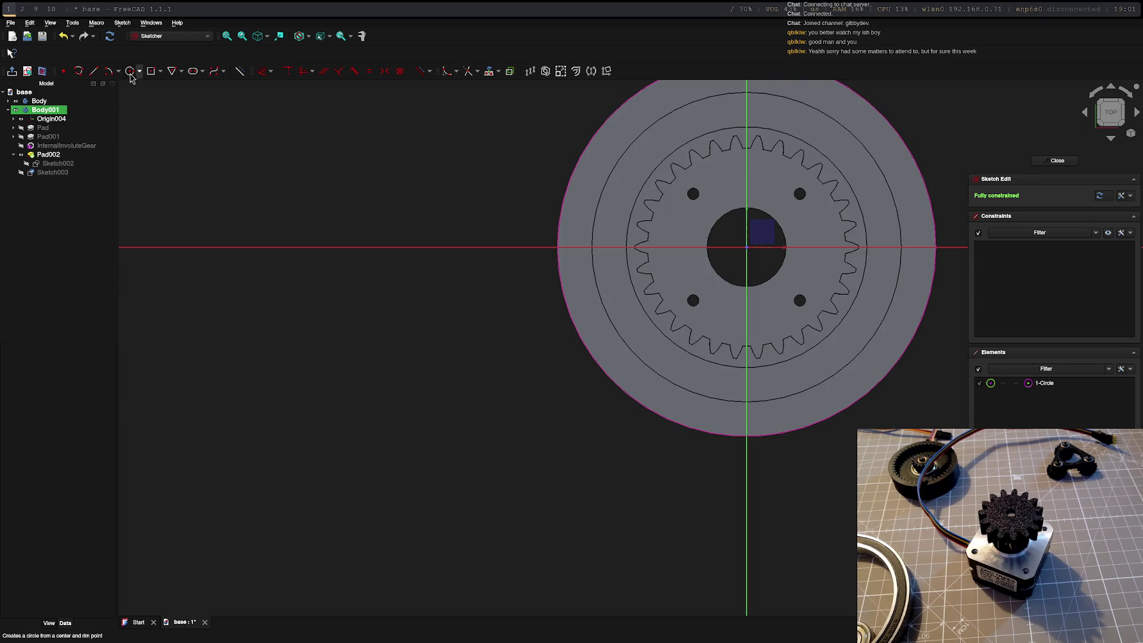
click(746, 248)
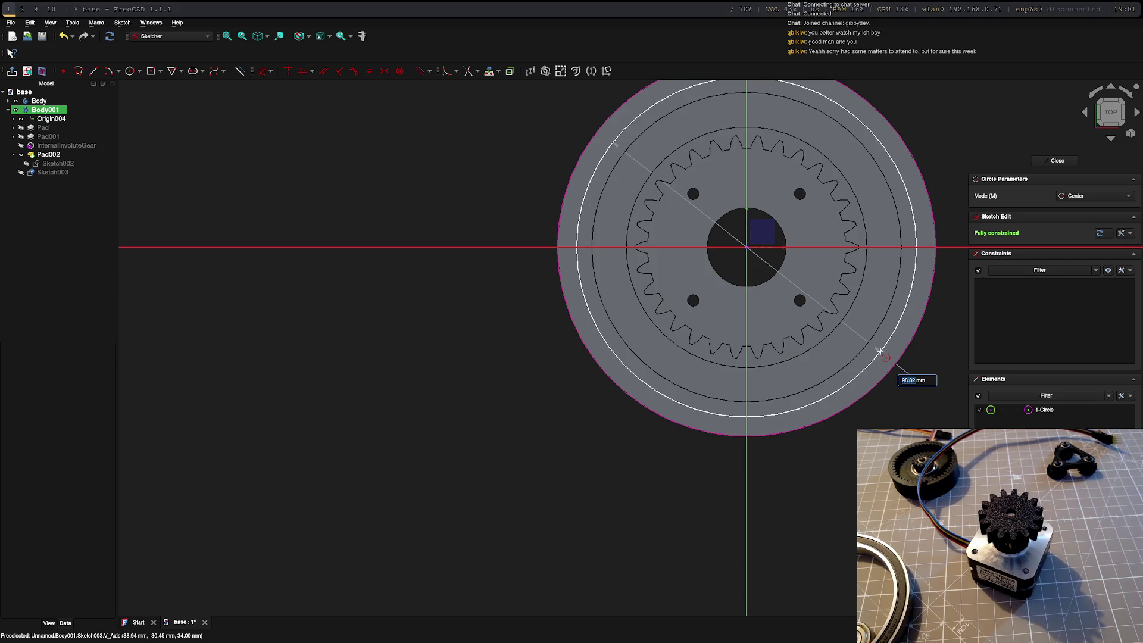
text(100)
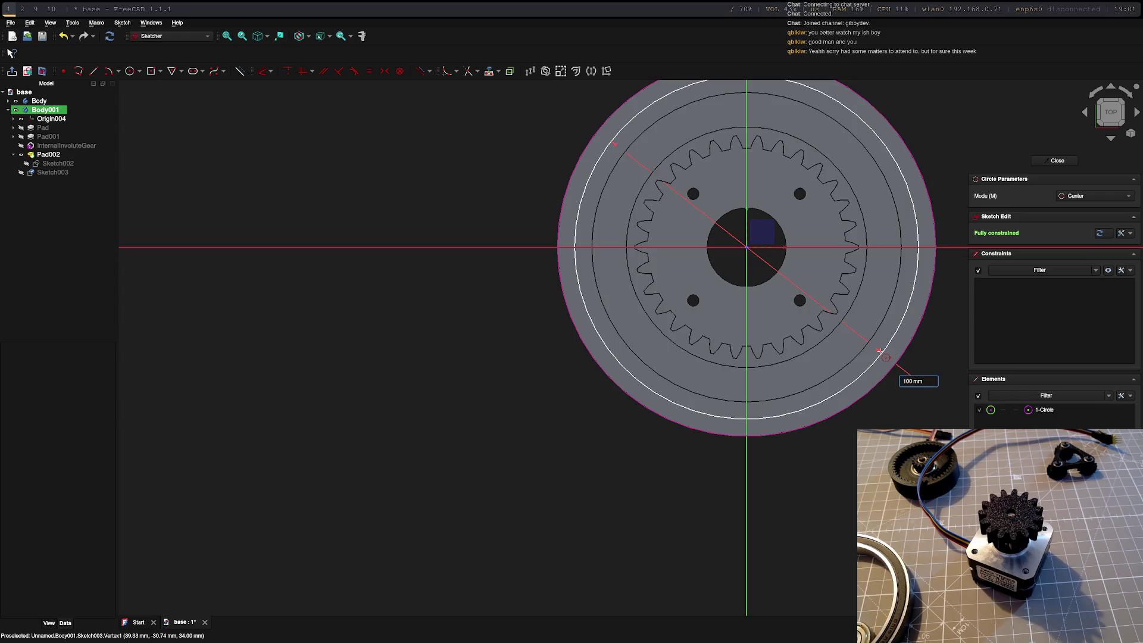
key(Return)
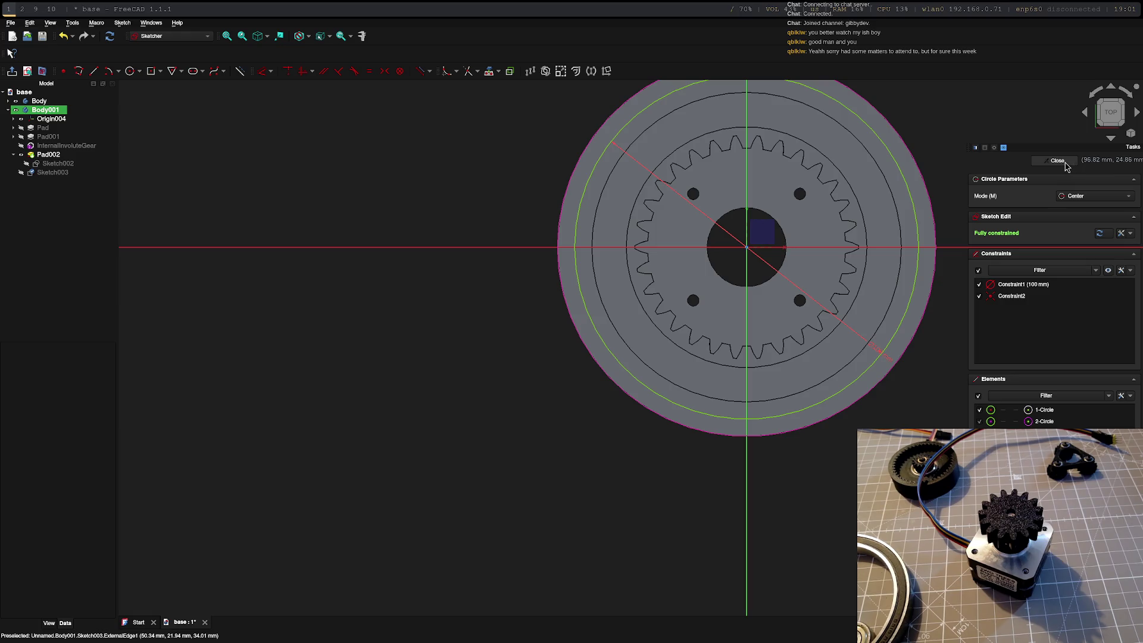
click(1059, 161)
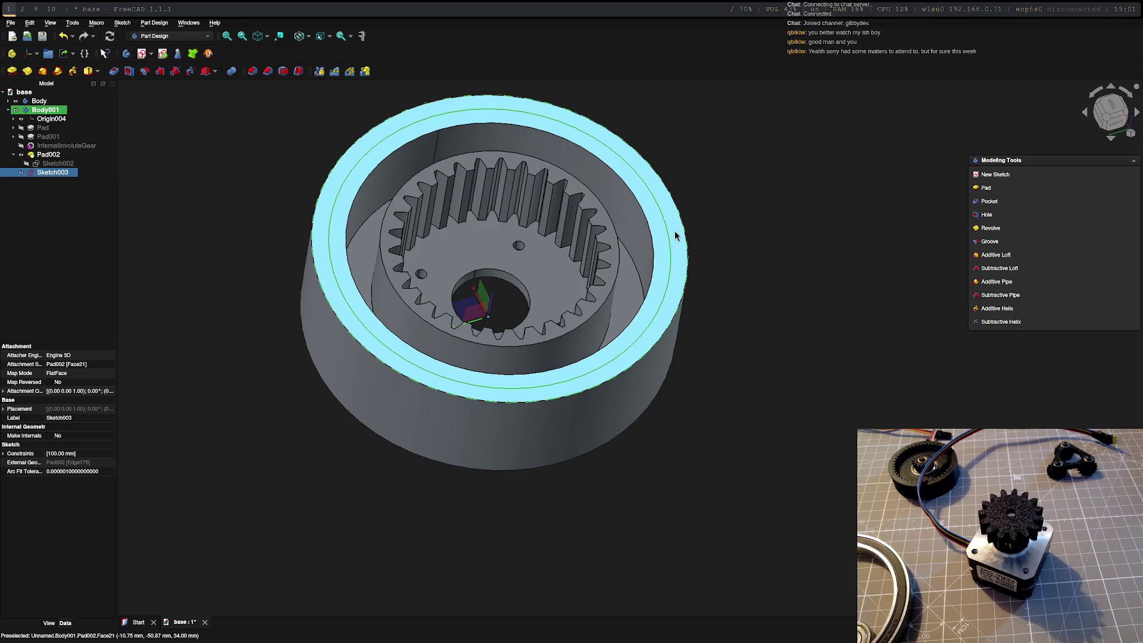
- Pad Sketch003's 100 mm circle 10 mm into a rim on top of the outer wall
click(984, 190)
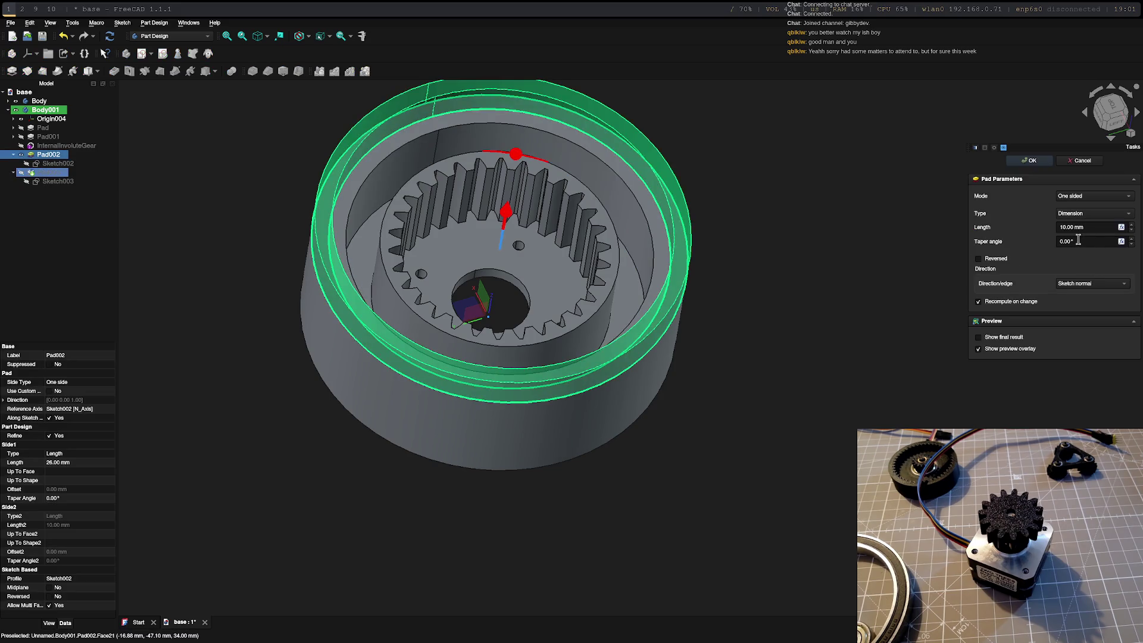
click(1030, 162)
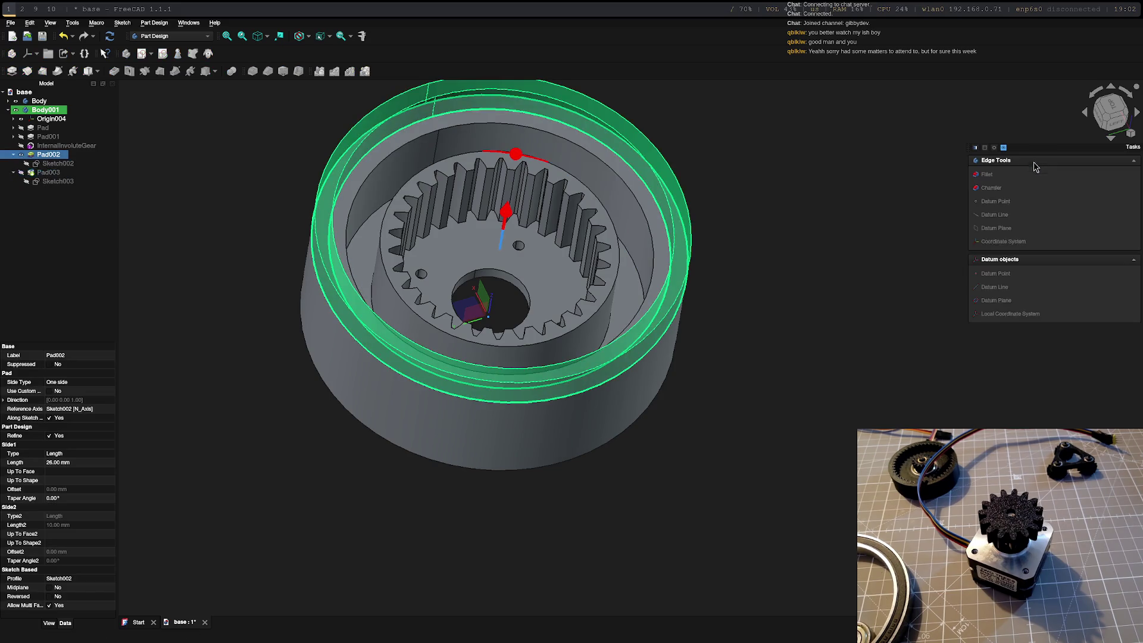
mouse_move(782, 220)
middle_down()
mouse_move(777, 191)
mouse_move(786, 233)
mouse_move(791, 220)
mouse_move(755, 237)
mouse_move(770, 187)
mouse_move(716, 176)
middle_up()
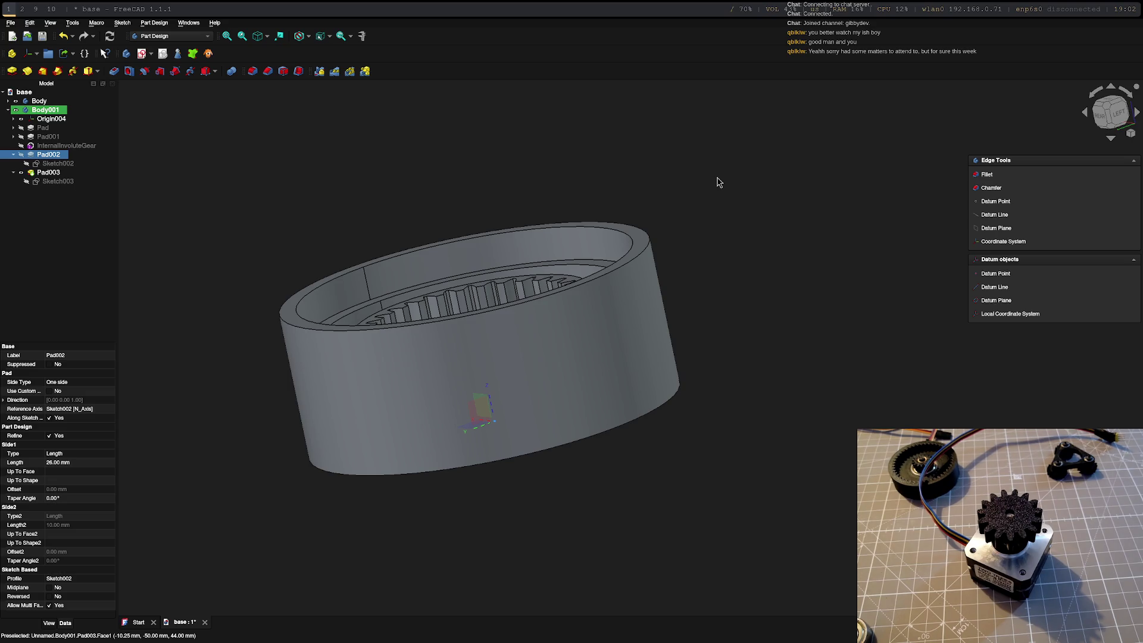
- View the housing from the top and select InternalInvoluteGear to show its 30-tooth, 2 mm module settings
scroll(700, 369, down, 3)
middle_drag(699, 358, 720, 467)
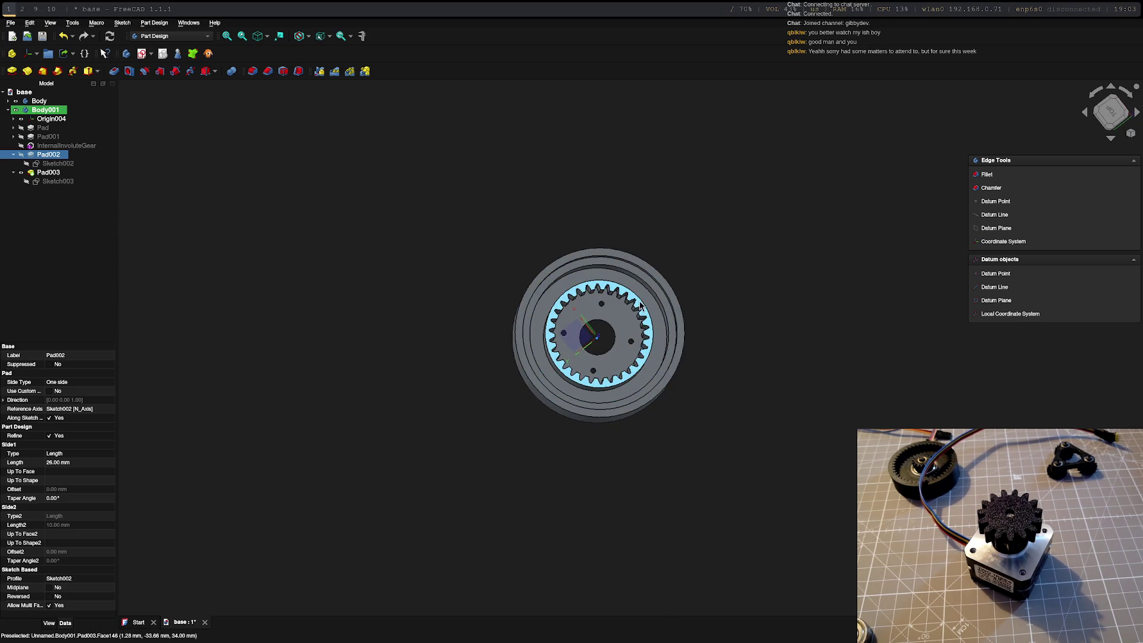
scroll(641, 311, up, 5)
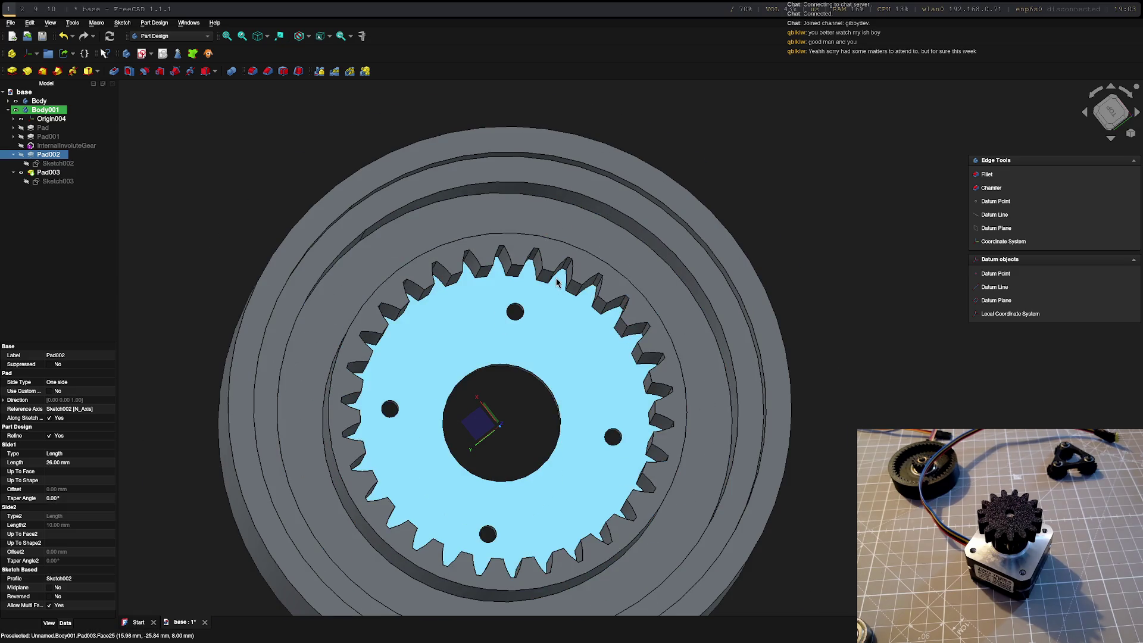
scroll(554, 287, down, 3)
mouse_move(822, 326)
middle_down()
mouse_move(799, 260)
mouse_move(859, 264)
middle_up()
key(2)
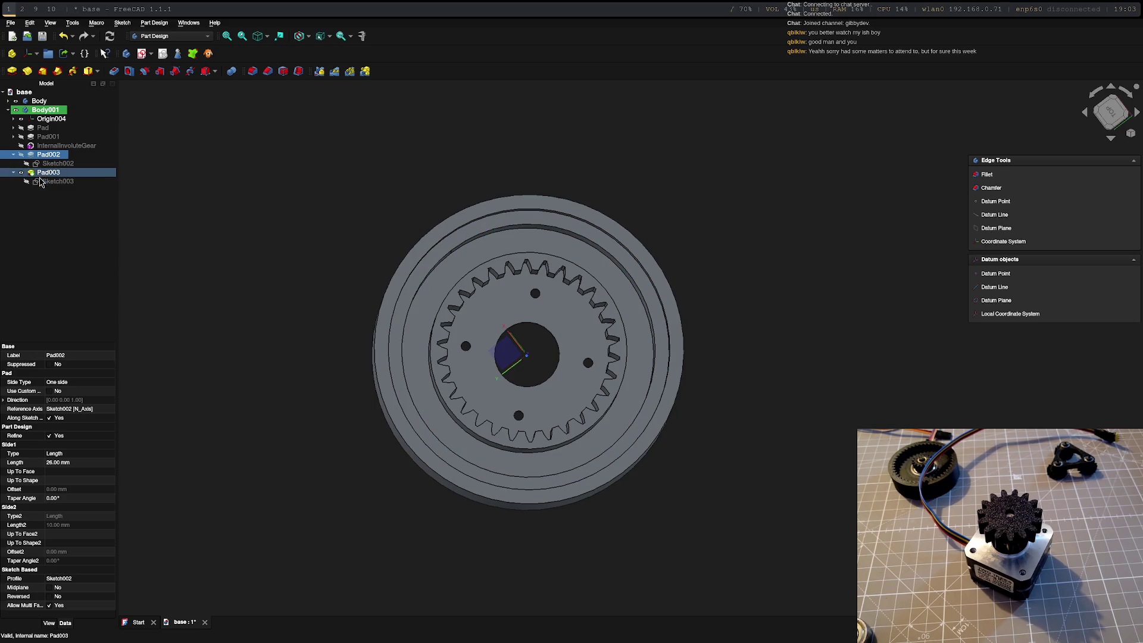
click(47, 146)
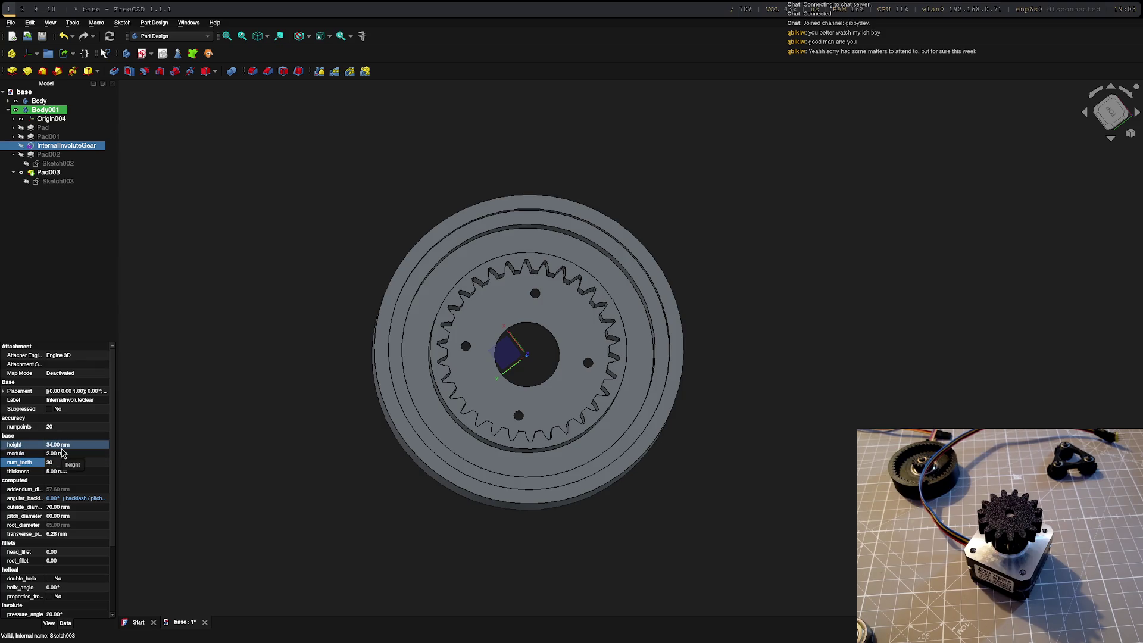
- Change the InternalInvoluteGear num_teeth from 30 to 45, giving a 100 mm outside diameter
click(56, 464)
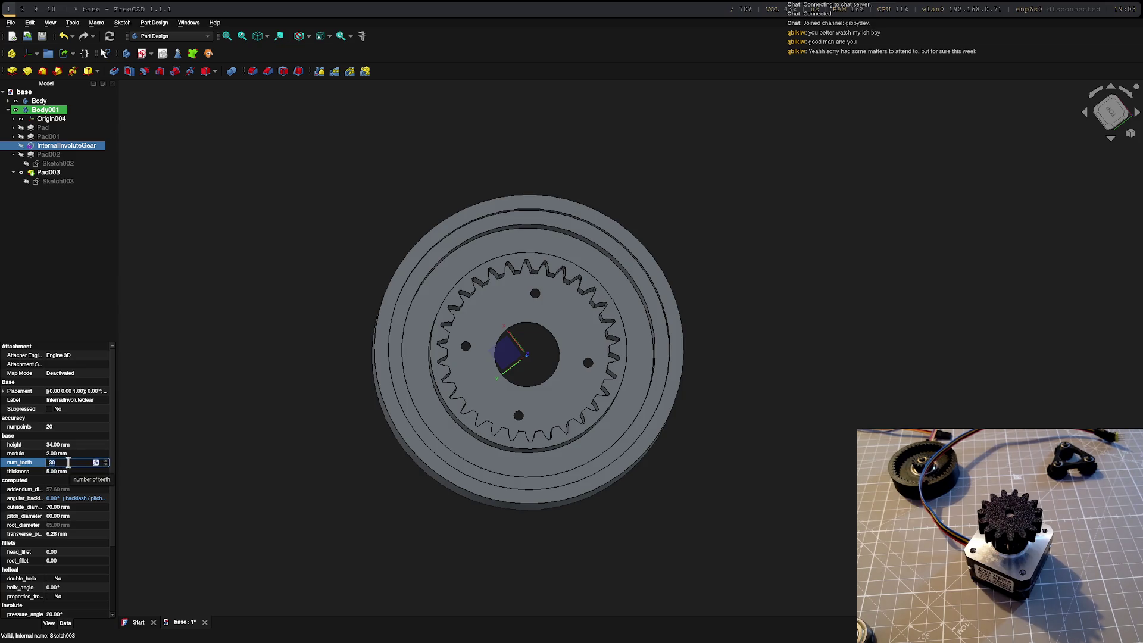
text(45)
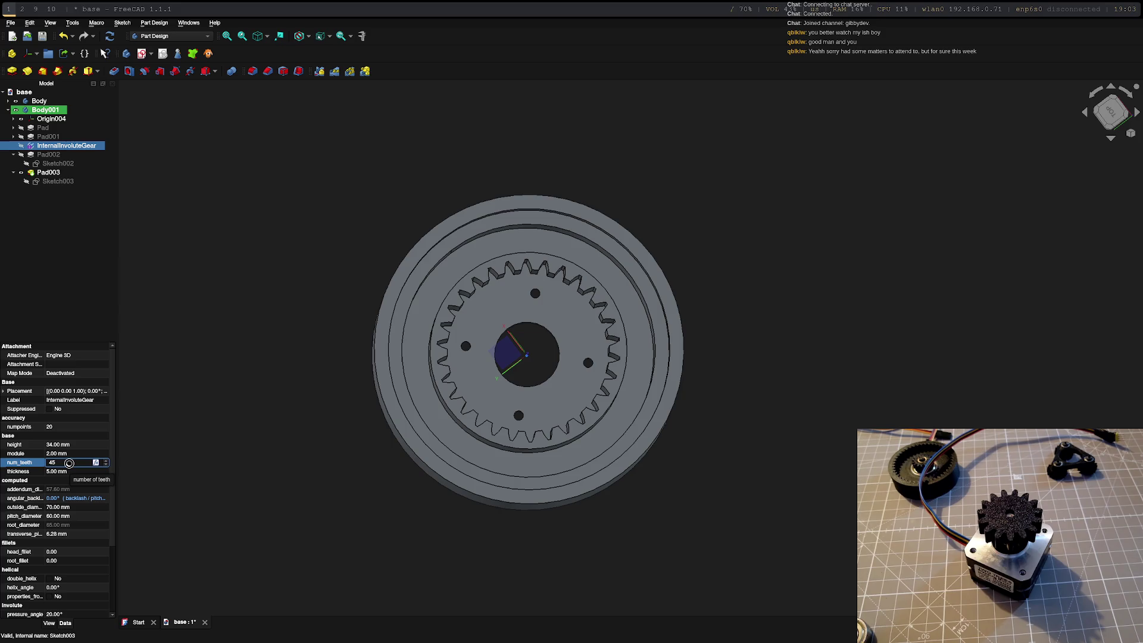
key(Return)
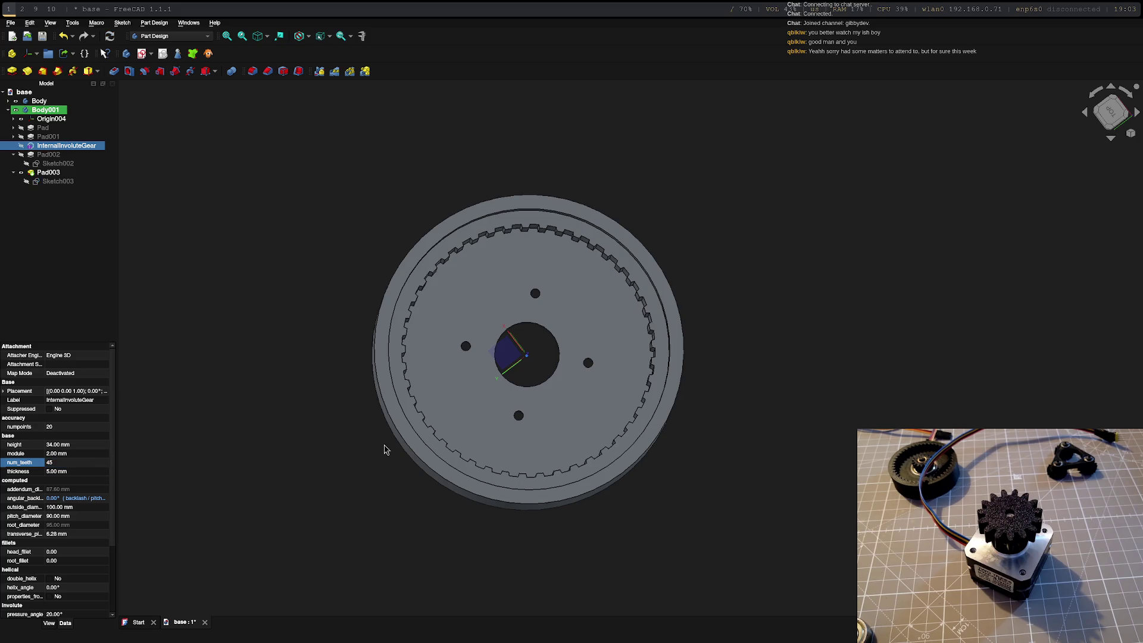
mouse_move(543, 441)
middle_down()
mouse_move(737, 487)
mouse_move(602, 470)
mouse_move(577, 487)
mouse_move(582, 499)
mouse_move(756, 495)
middle_up()
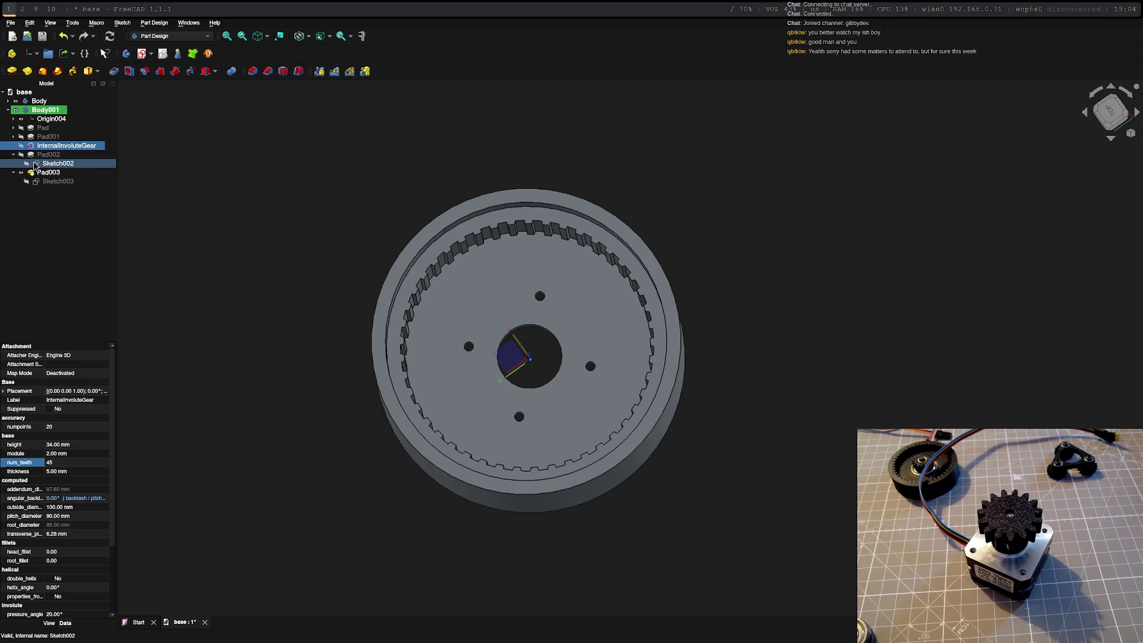
- Change Sketch002's circle diameter constraint from 90 mm to 100 mm and close the sketch
double_click(38, 164)
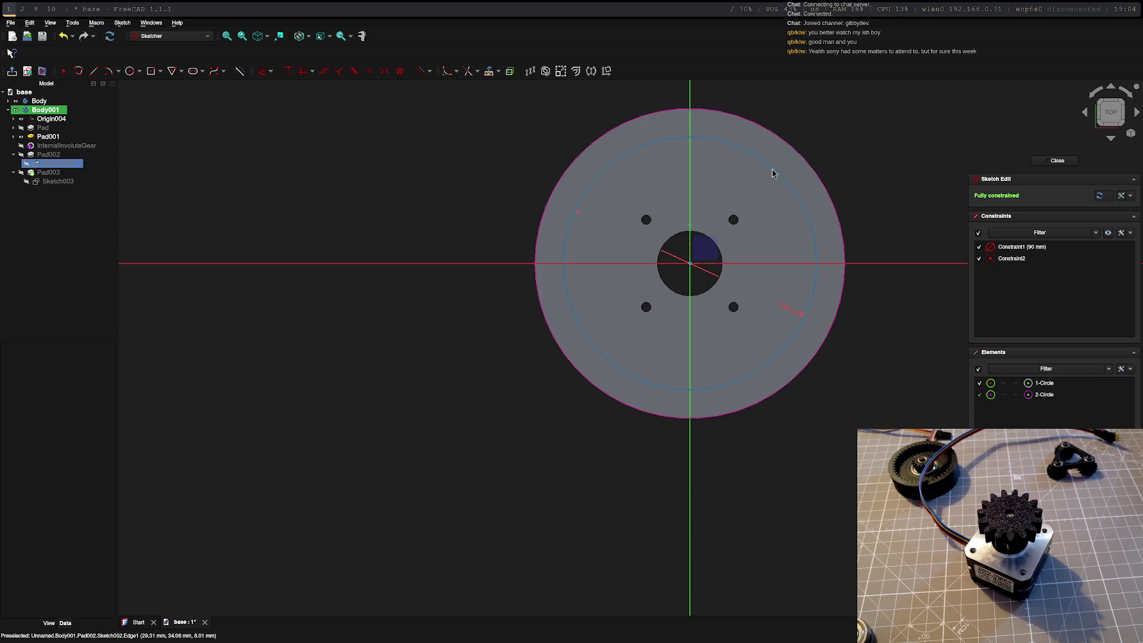
double_click(790, 310)
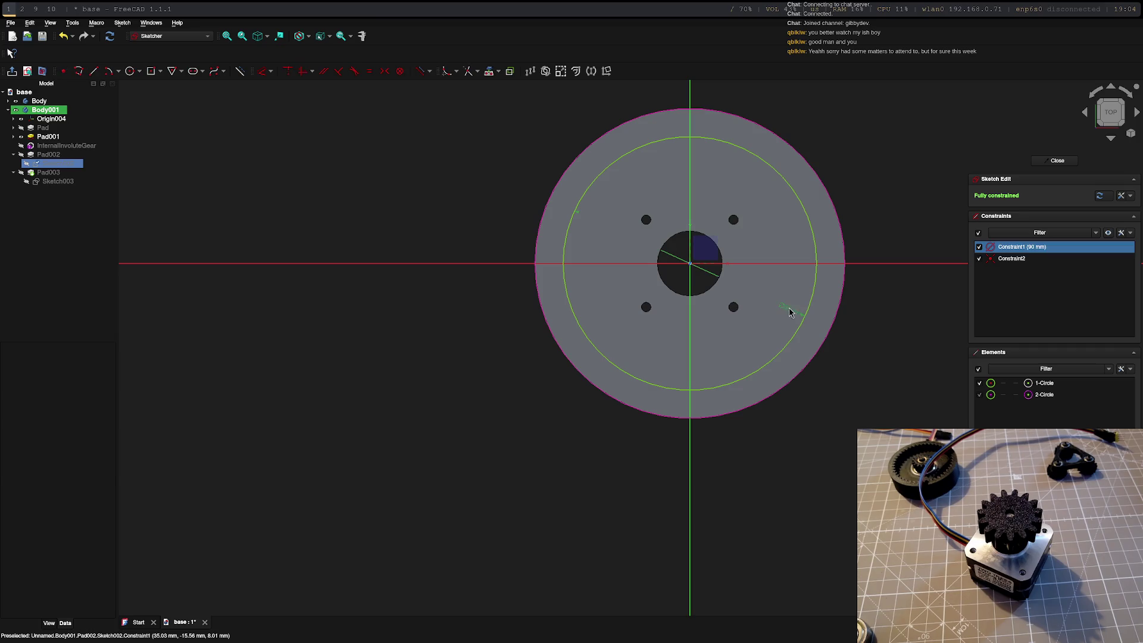
text(100)
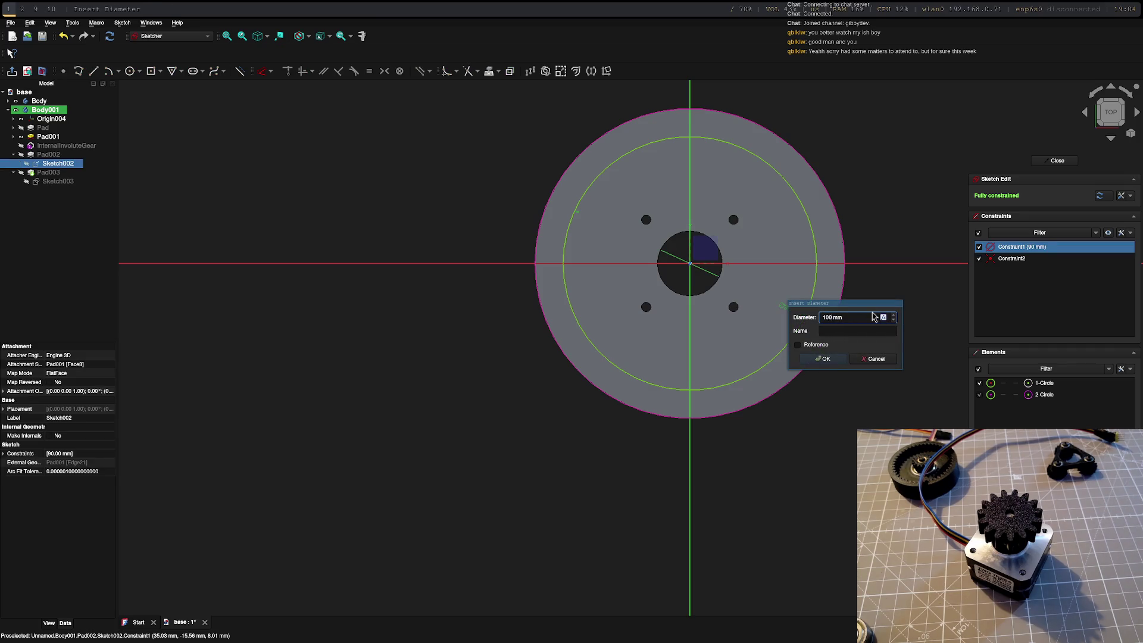
key(Return)
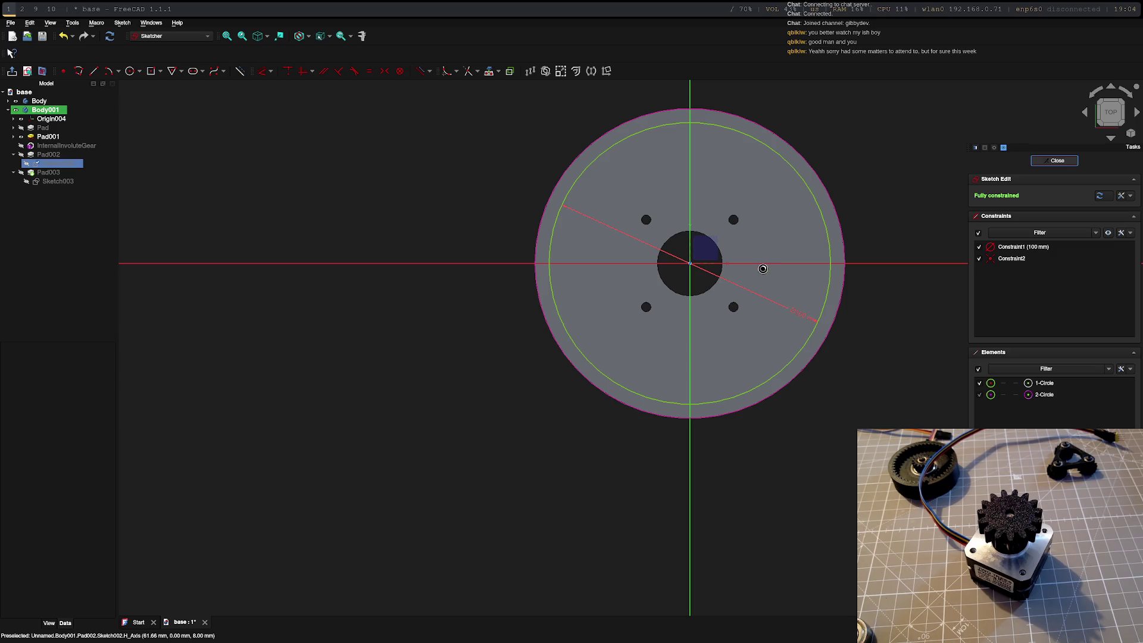
click(1039, 165)
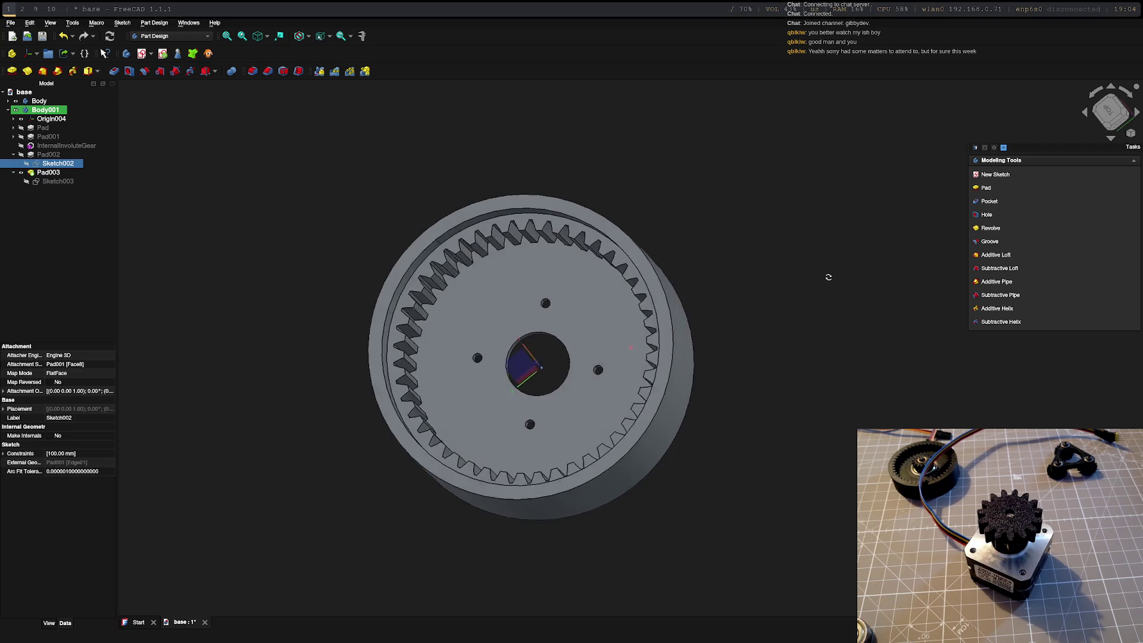
mouse_move(830, 241)
middle_down()
mouse_move(824, 232)
mouse_move(816, 248)
mouse_move(863, 311)
mouse_move(860, 301)
mouse_move(869, 304)
mouse_move(792, 247)
mouse_move(936, 286)
mouse_move(881, 260)
middle_up()
mouse_move(833, 298)
middle_down()
mouse_move(880, 294)
mouse_move(865, 306)
mouse_move(841, 263)
mouse_move(832, 204)
mouse_move(810, 207)
mouse_move(829, 274)
mouse_move(870, 289)
mouse_move(863, 311)
mouse_move(738, 294)
mouse_move(503, 172)
mouse_move(756, 260)
mouse_move(377, 275)
mouse_move(427, 347)
mouse_move(848, 366)
mouse_move(883, 312)
mouse_move(398, 307)
mouse_move(333, 256)
middle_up()
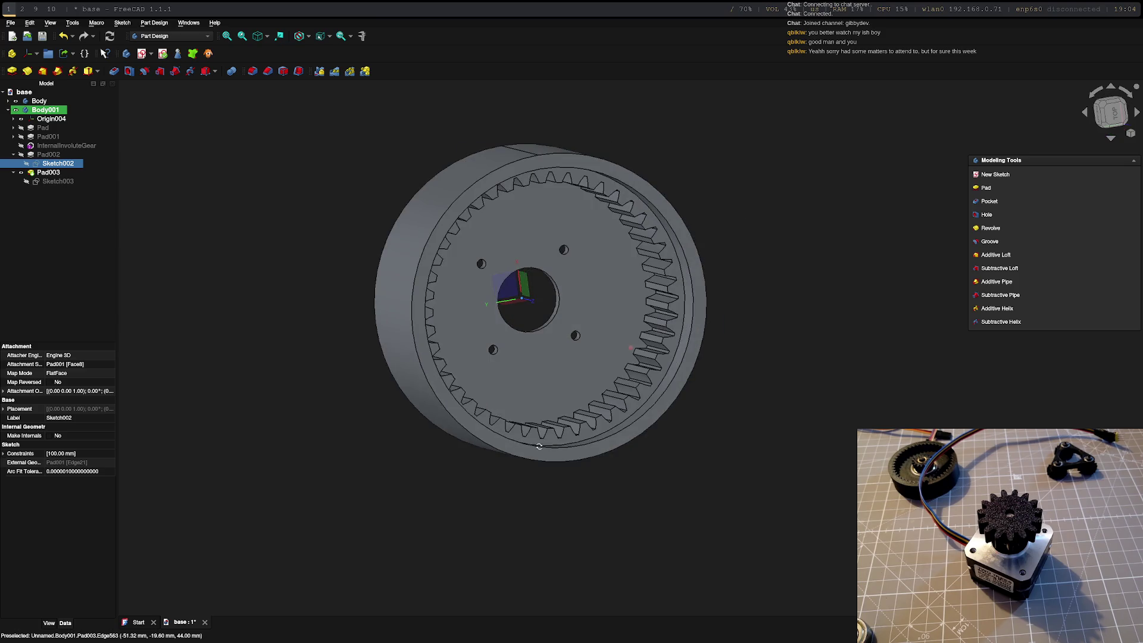
- Export Body001 as the STL mesh base-Body001.stl in the new-twitchy-arm folder
ctrl+click(39, 113)
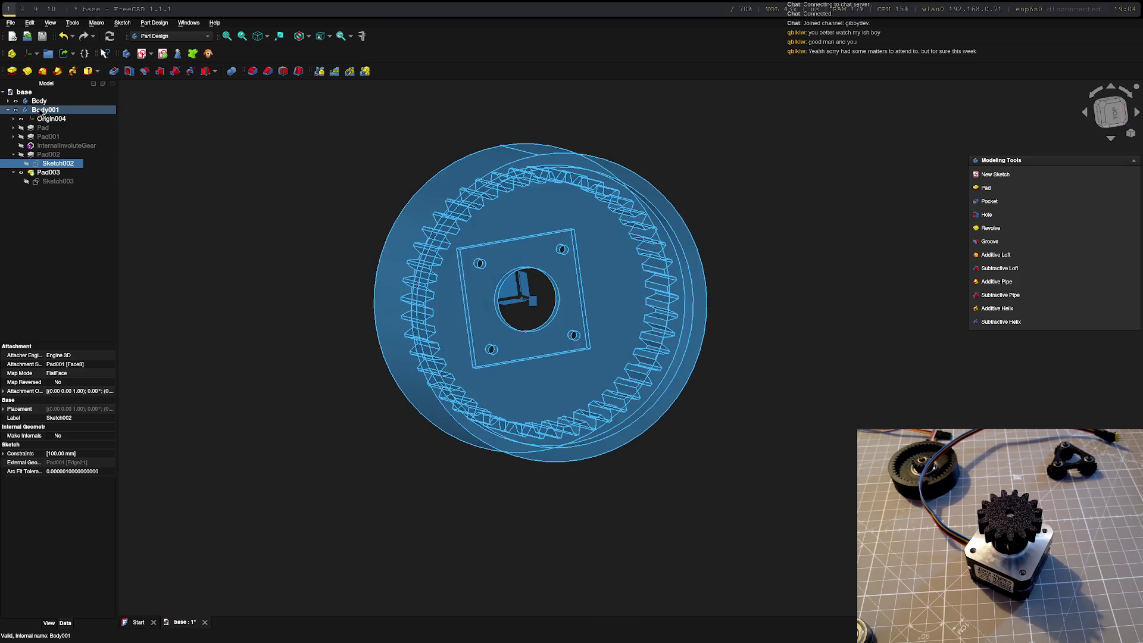
click(39, 113)
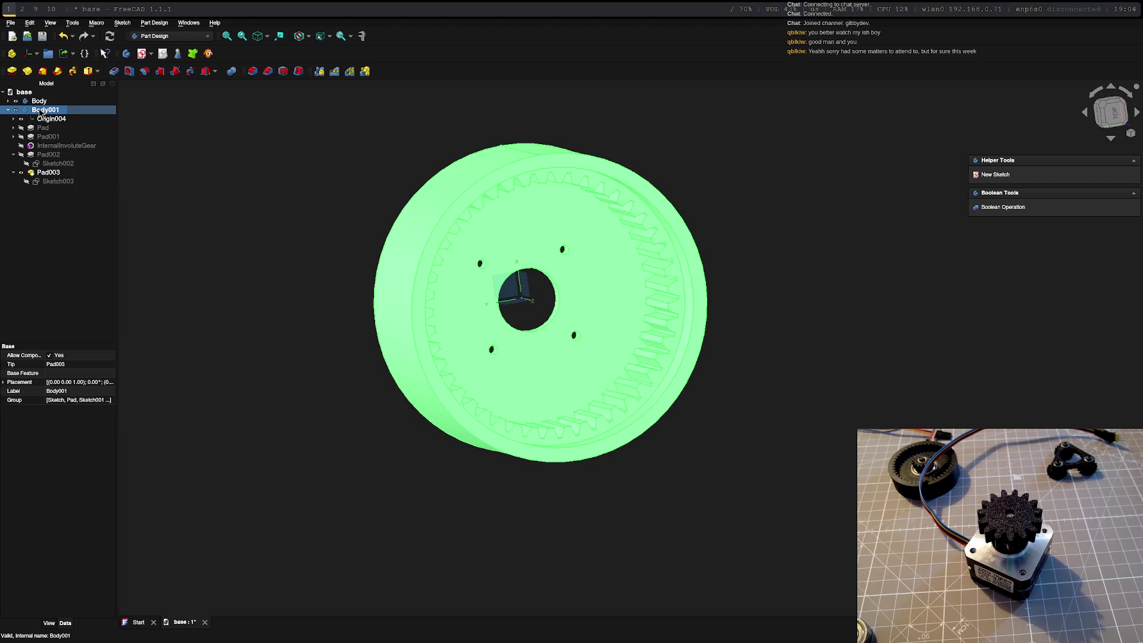
click(11, 22)
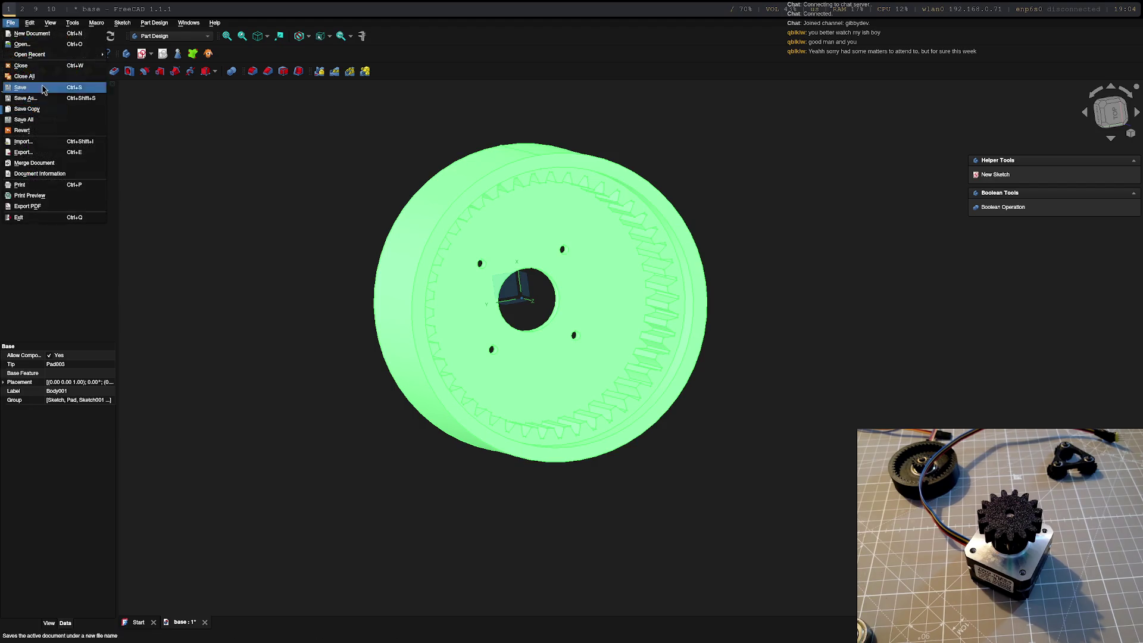
click(47, 153)
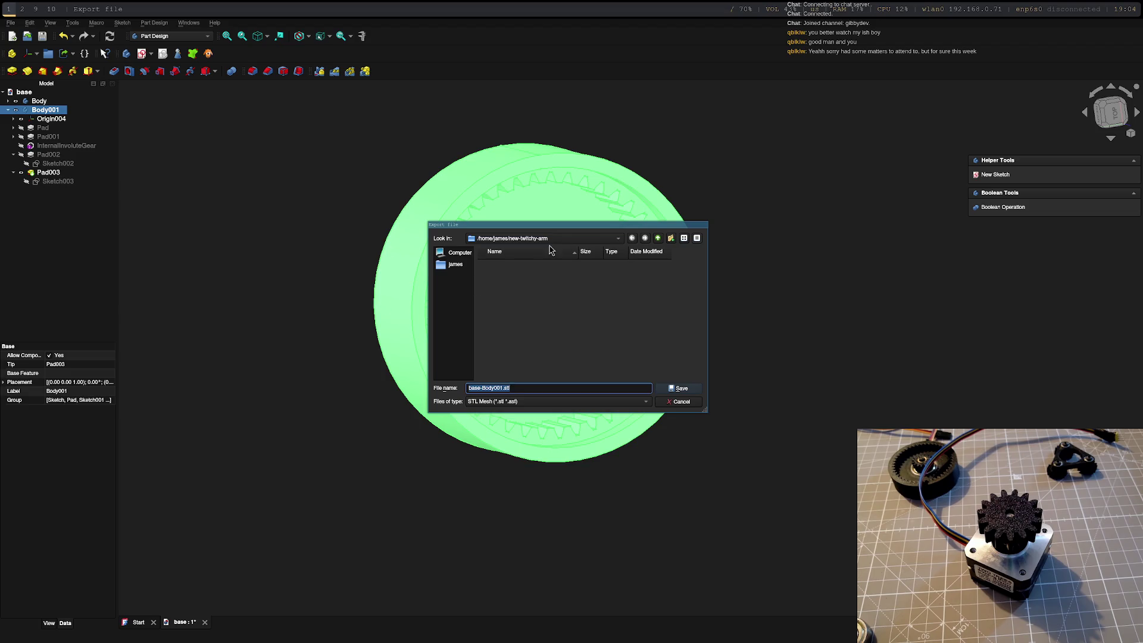
click(681, 390)
key(super+2)
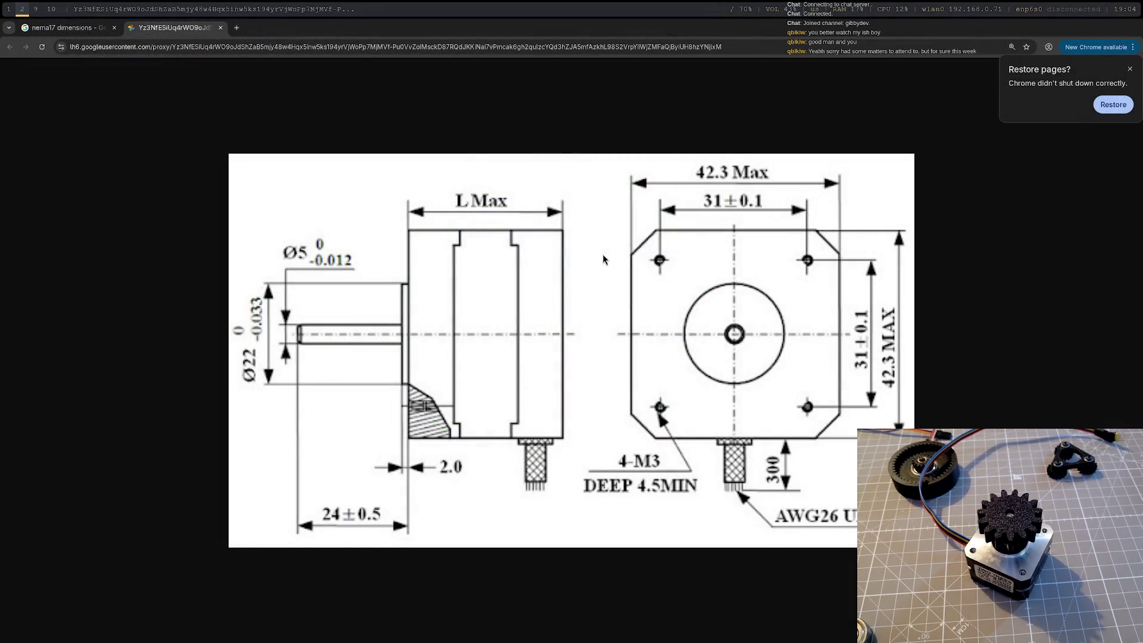
- Launch FlashPrint on an empty workspace via rofi, filtering with 'sli'
key(super+3)
key(super+d)
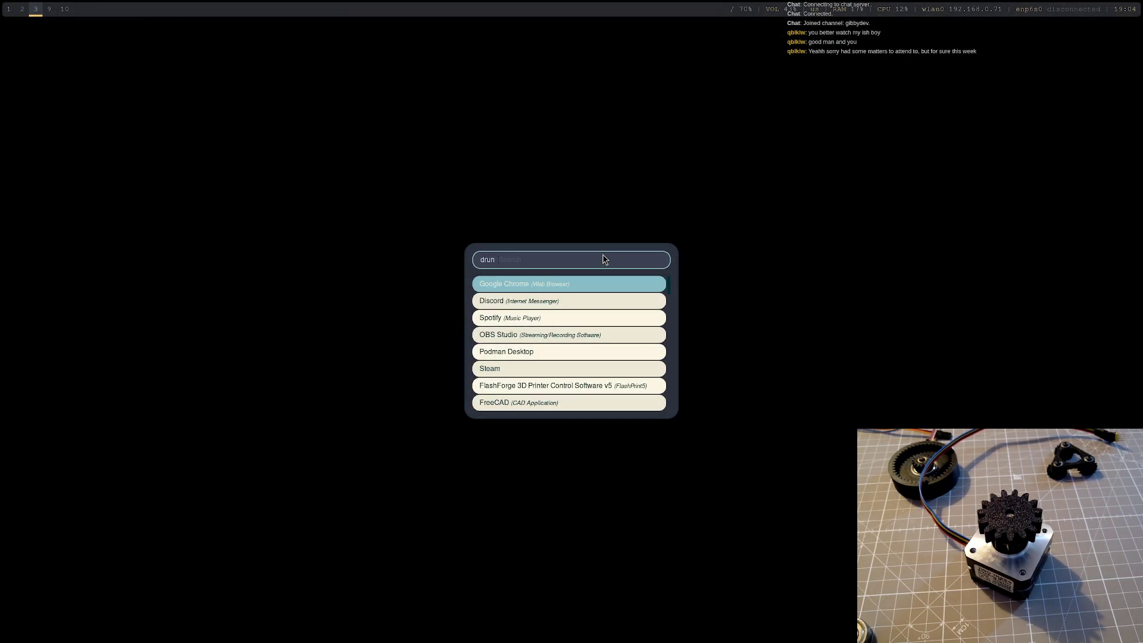
text(sli)
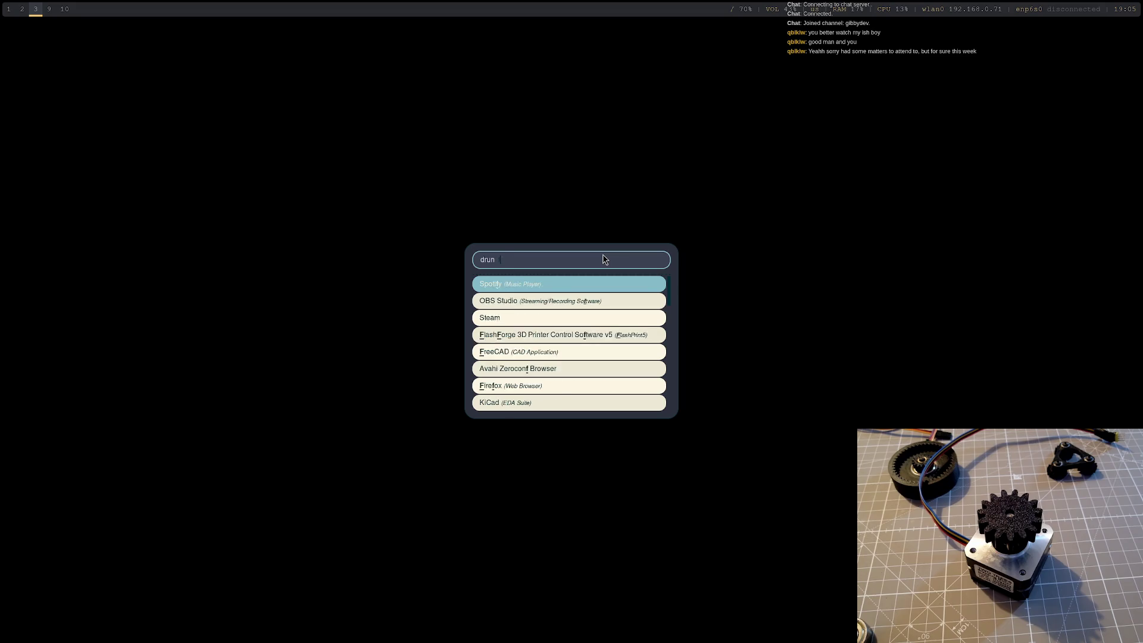
key(Return)
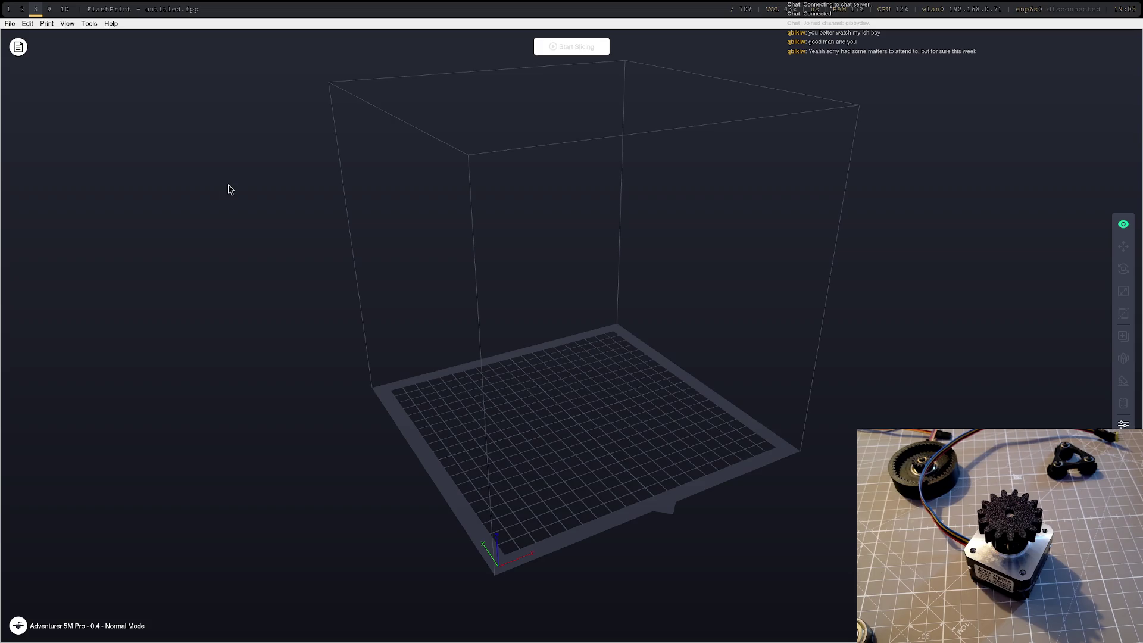
- Open FlashPrint's project save dialog, then cancel it without saving
click(10, 24)
click(35, 46)
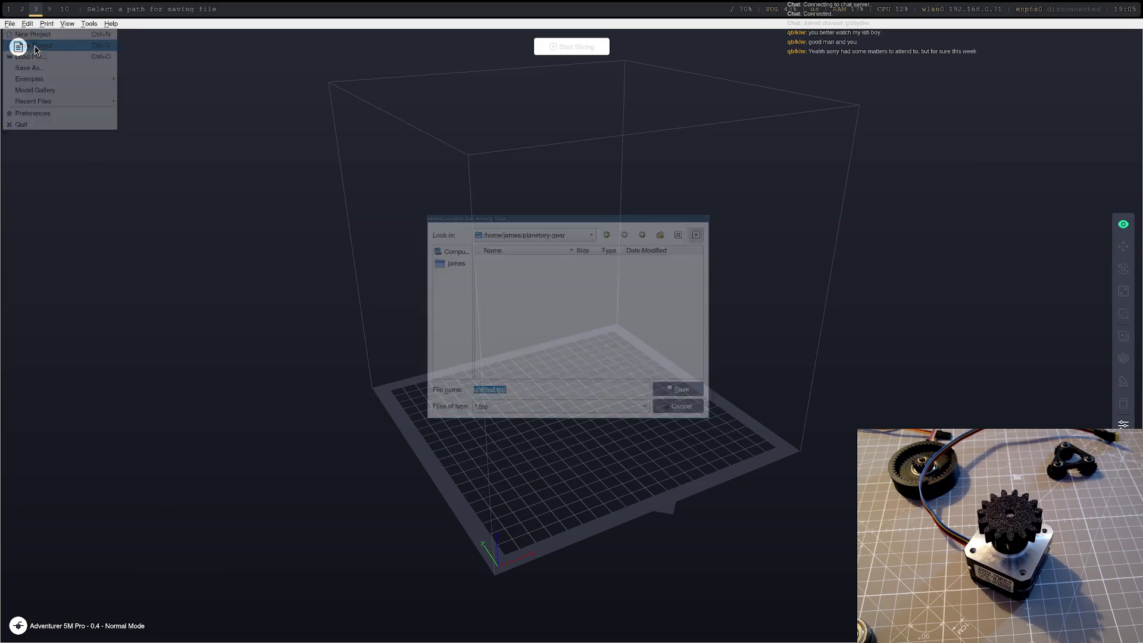
key(Escape)
click(10, 23)
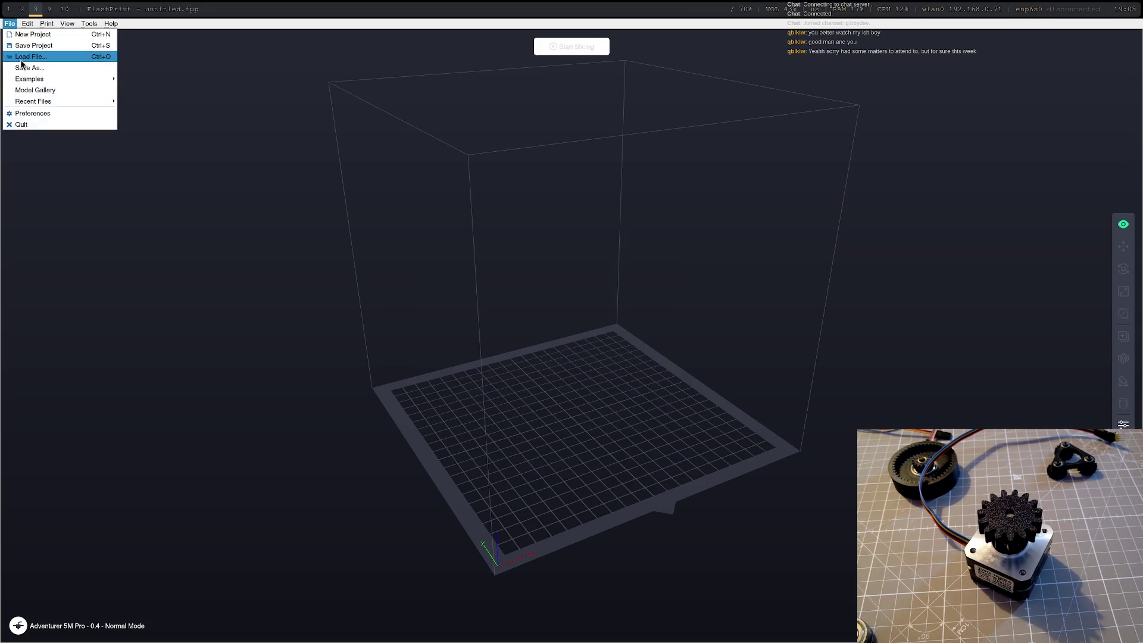
- Load base-Body001.stl from the home folder's new-twitchy-arm directory onto the build plate
click(22, 57)
click(569, 236)
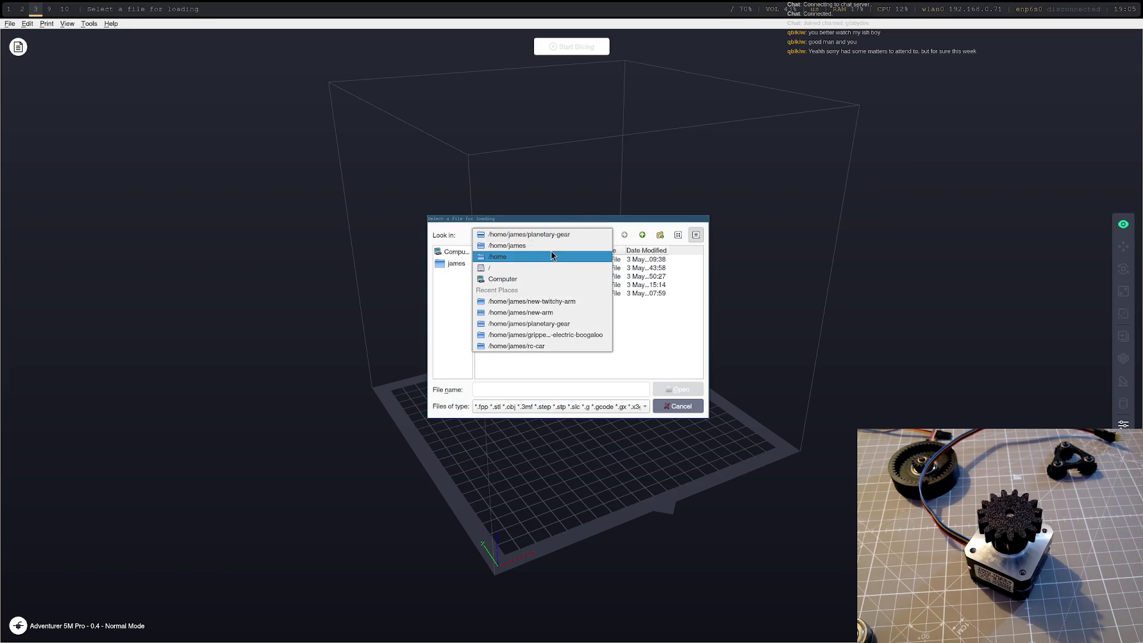
click(552, 245)
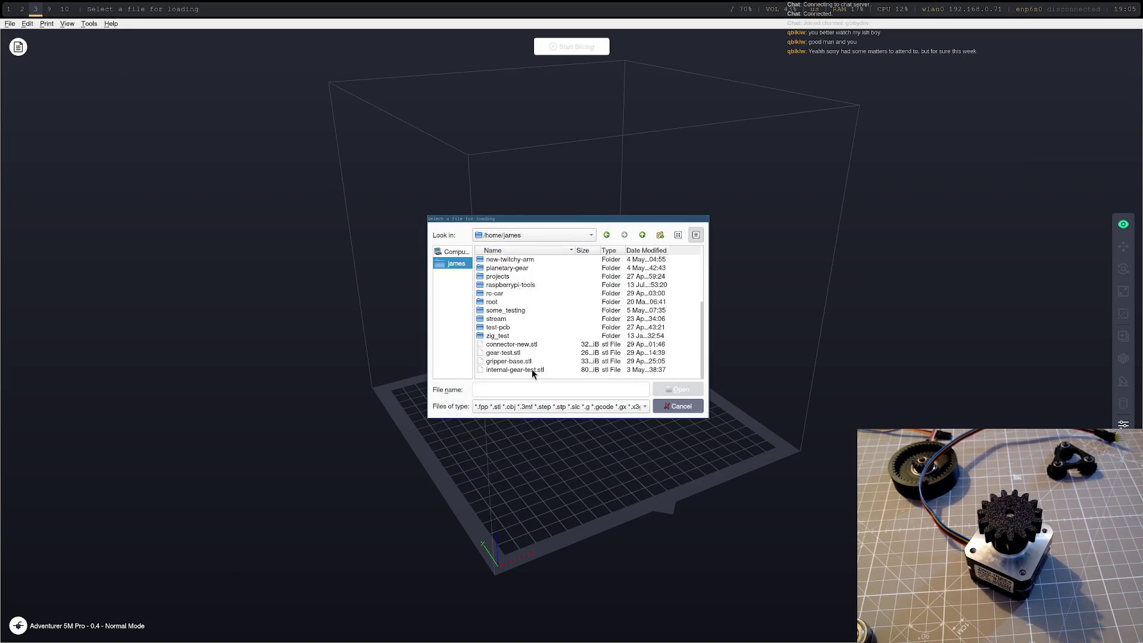
scroll(561, 323, up, 1)
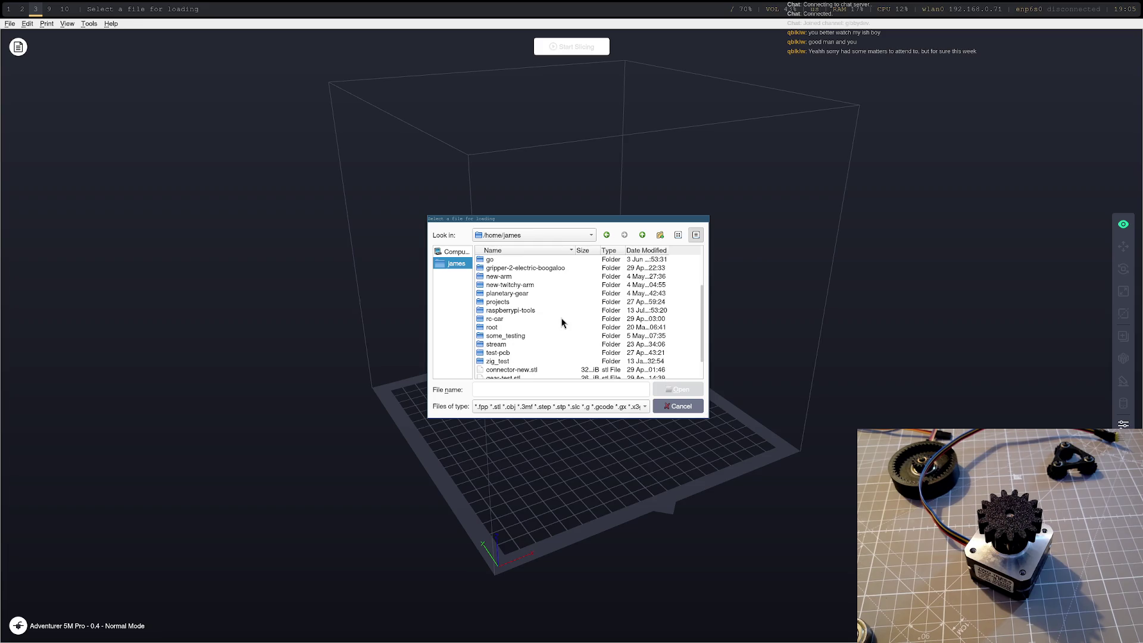
double_click(526, 284)
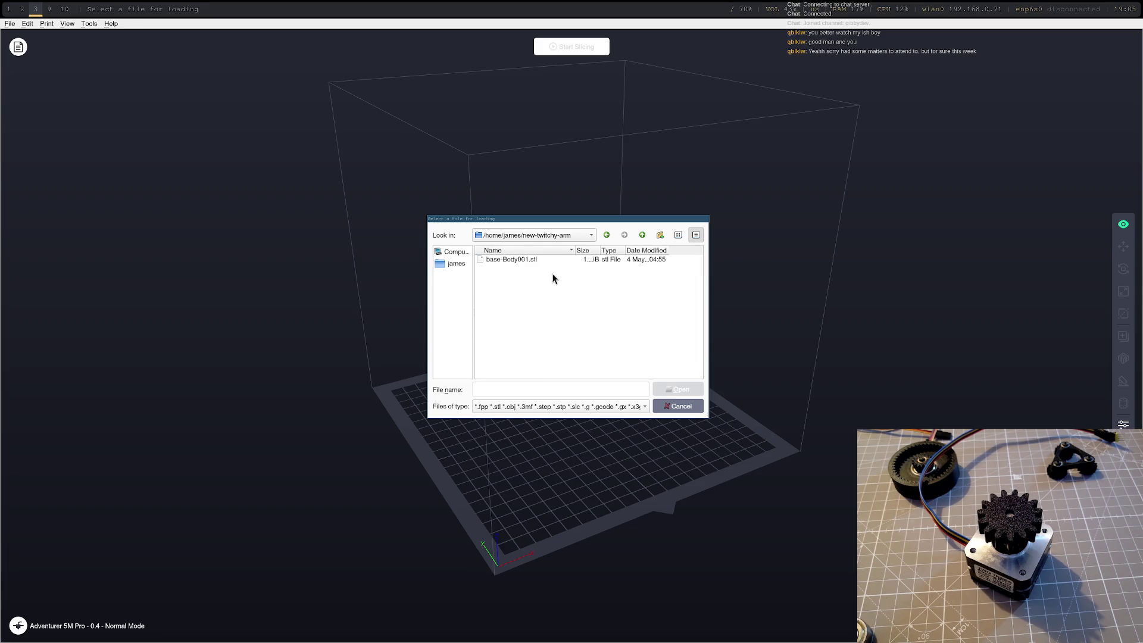
double_click(542, 260)
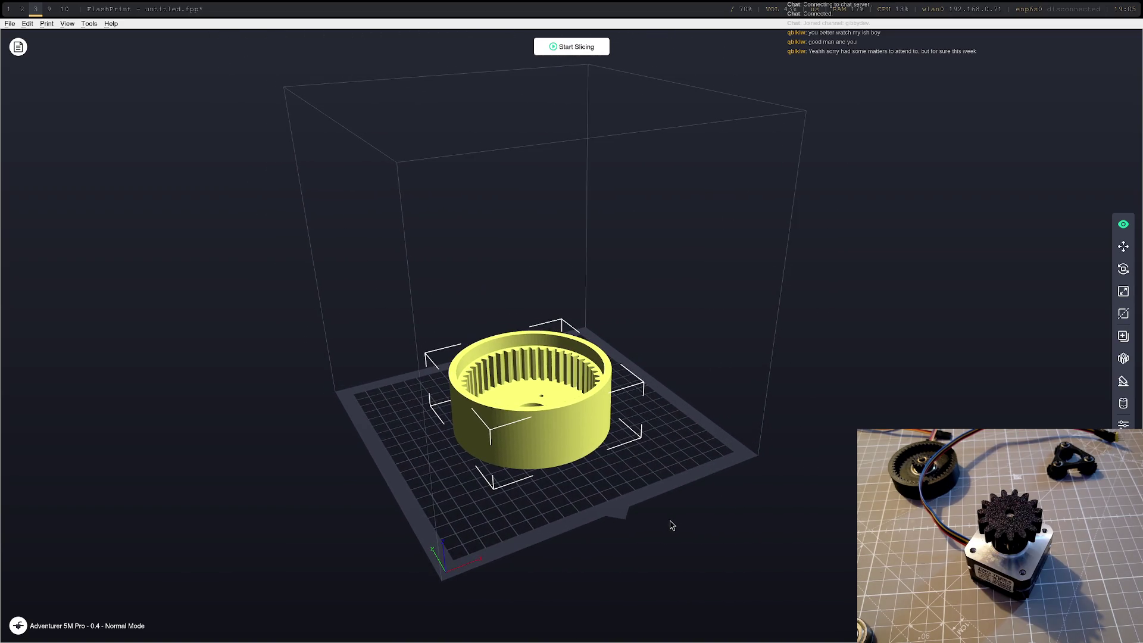
- Orbit to look down over the bed and deselect the gear-ring model
mouse_move(671, 525)
mouse_down()
mouse_move(712, 518)
mouse_move(661, 452)
mouse_move(631, 334)
mouse_move(618, 369)
mouse_move(665, 347)
mouse_move(755, 345)
mouse_move(746, 340)
mouse_up()
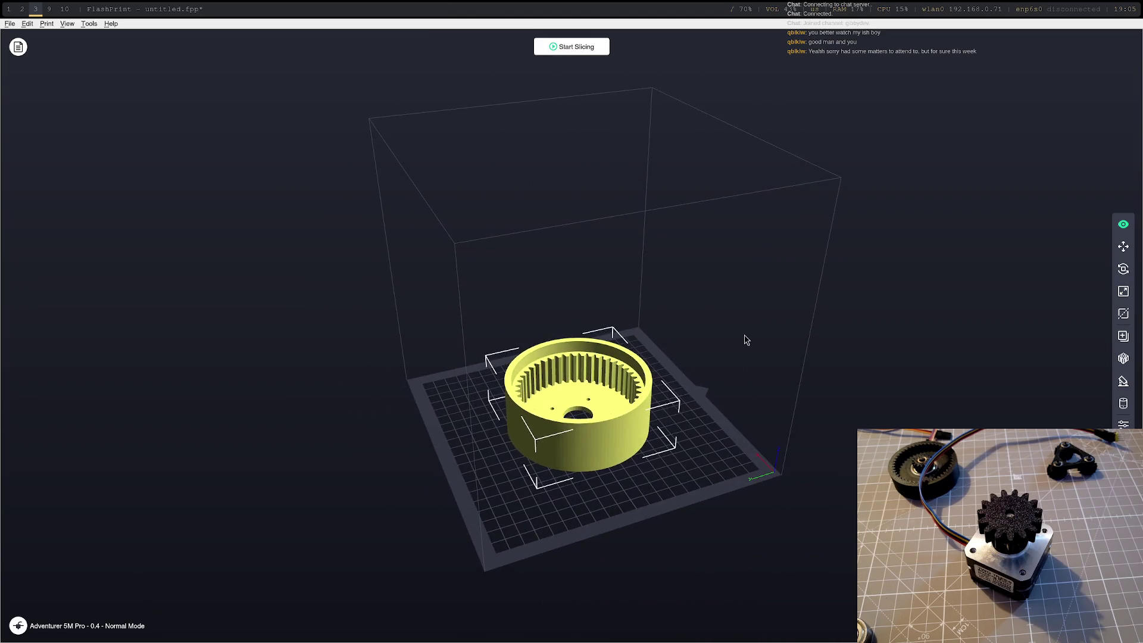
click(802, 171)
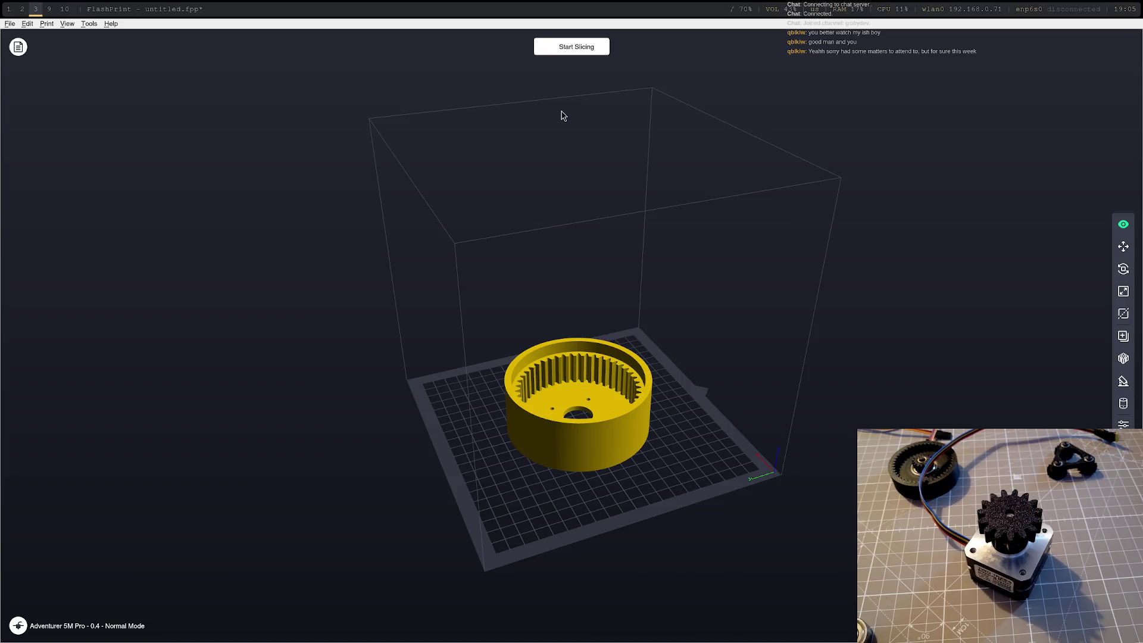
- Slice base-Body001 with the Standard Flashforge-PLA profile and preview the toolpaths
click(577, 50)
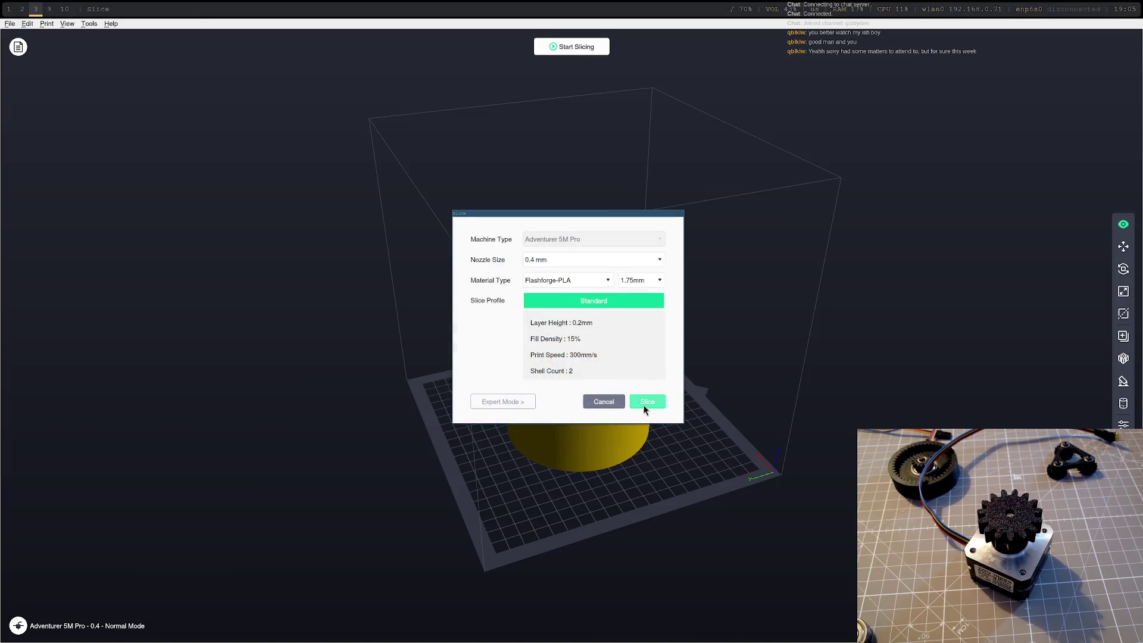
click(647, 401)
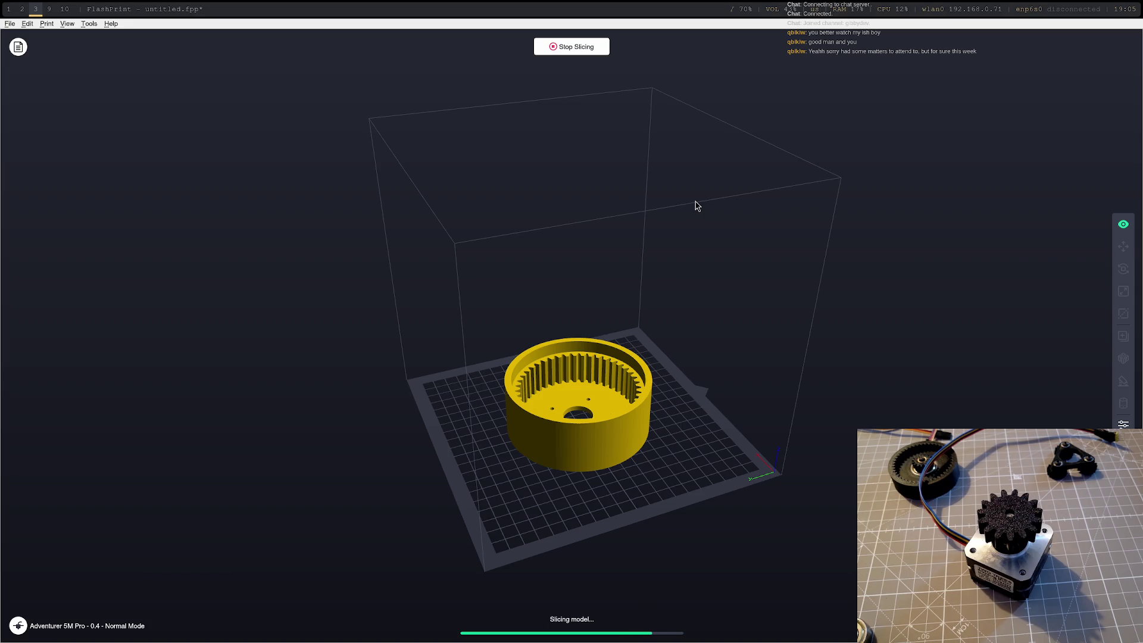
click(571, 47)
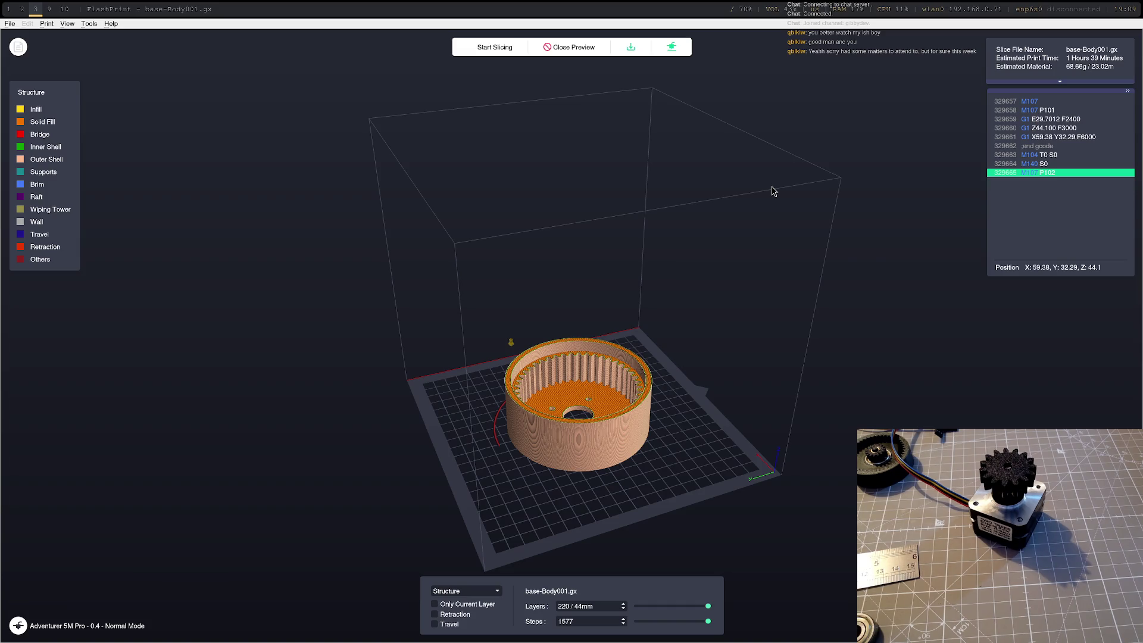
- Tilt and zoom the preview to a close top-down view of the base layers, then bring up Connect Machine
mouse_move(710, 530)
mouse_down()
mouse_move(651, 452)
mouse_move(626, 374)
mouse_move(647, 365)
mouse_move(549, 403)
mouse_up()
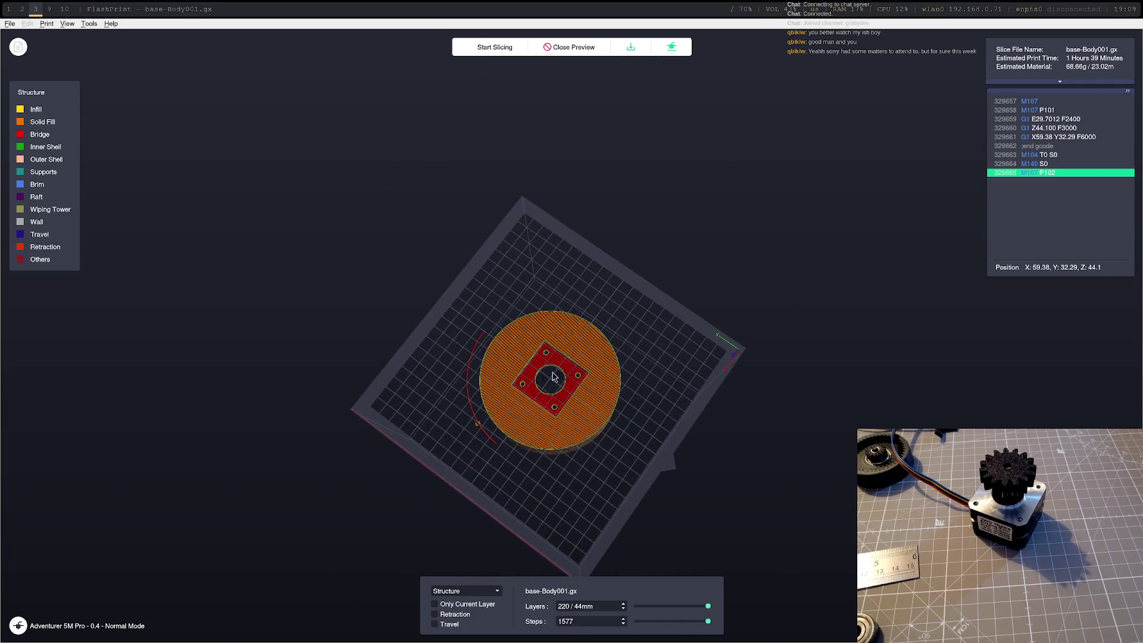
scroll(549, 403, up, 5)
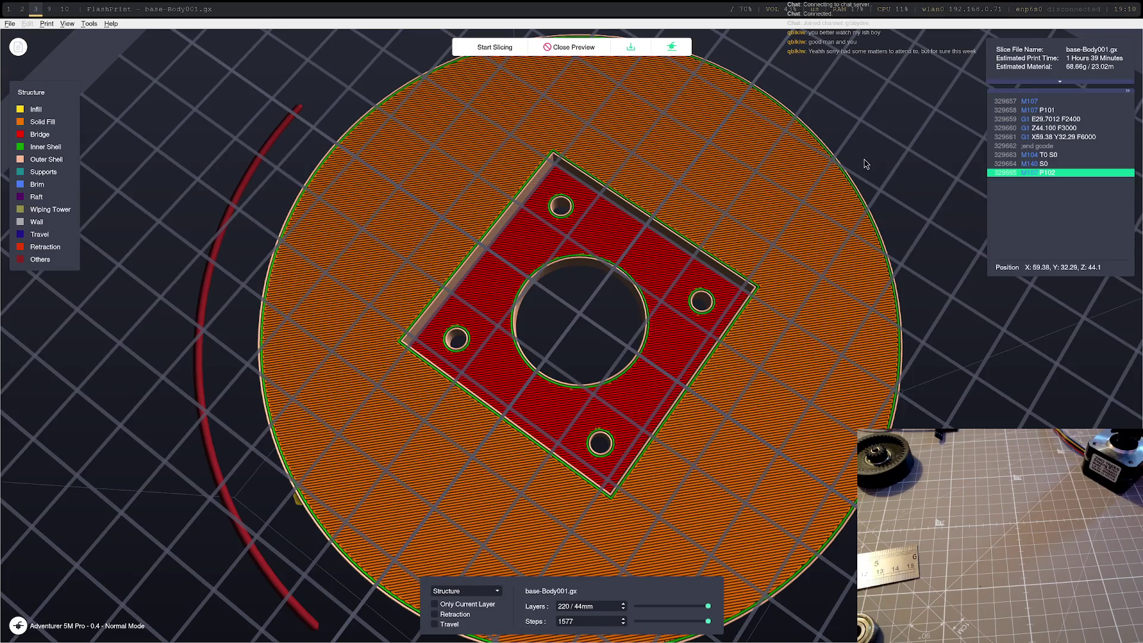
click(659, 50)
- Connect to the Adventurer 5M Pro, send it the G-code, then abort that print
click(674, 46)
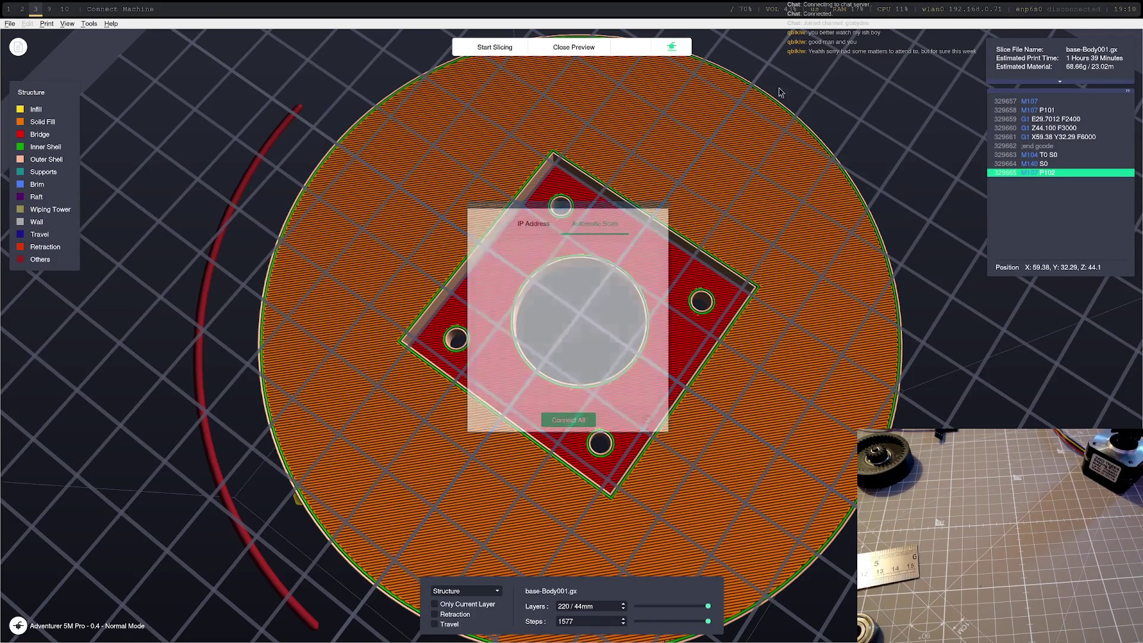
click(650, 255)
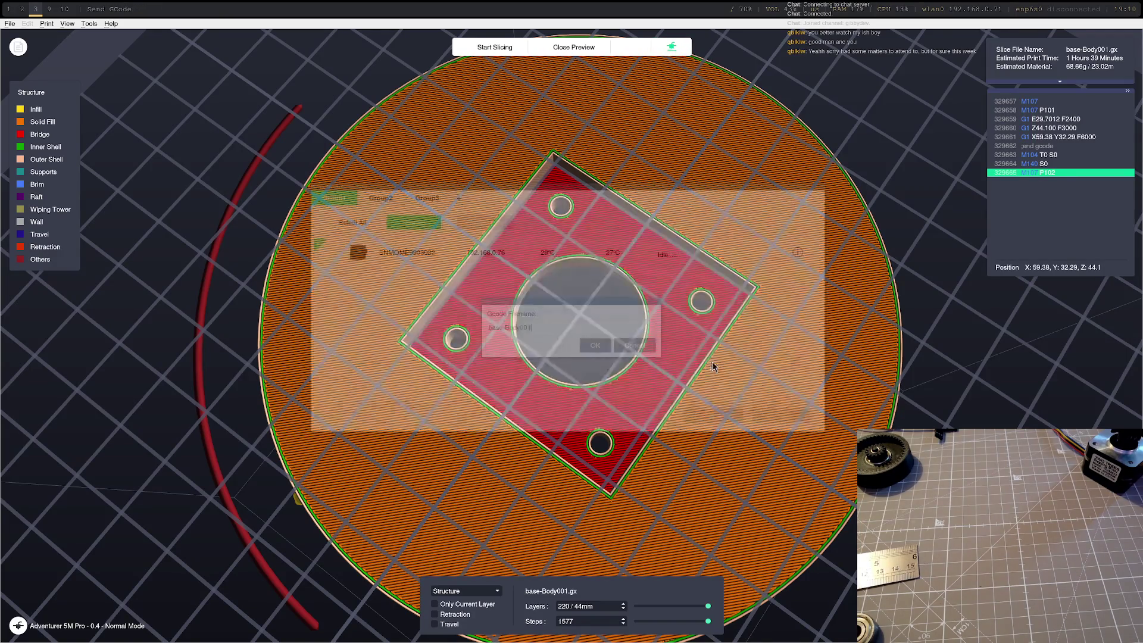
click(598, 346)
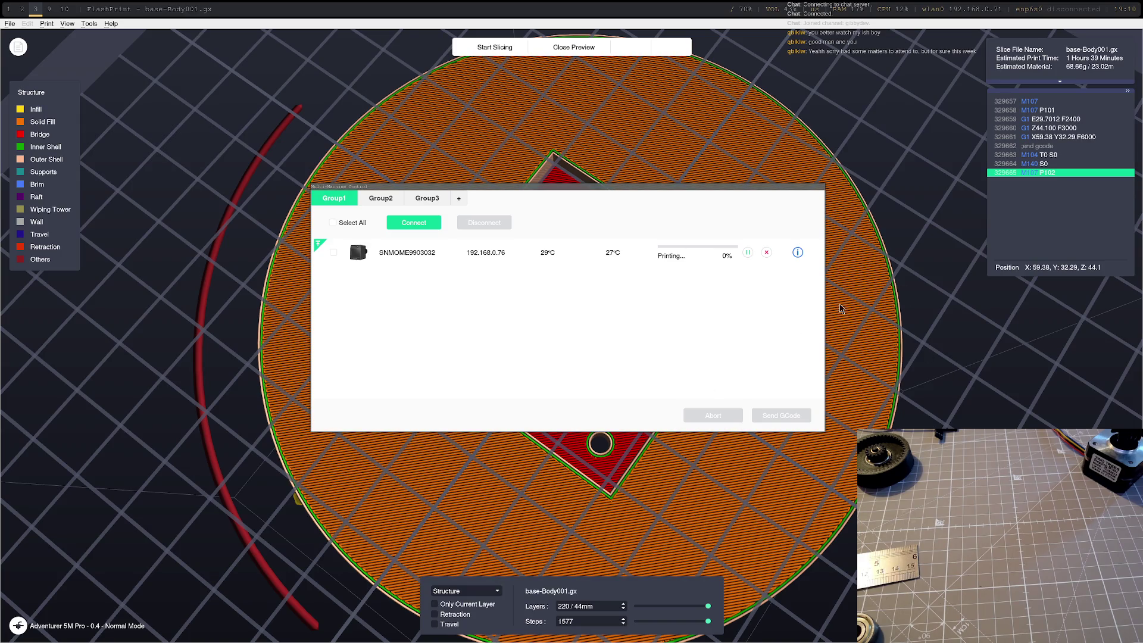
click(767, 252)
click(562, 319)
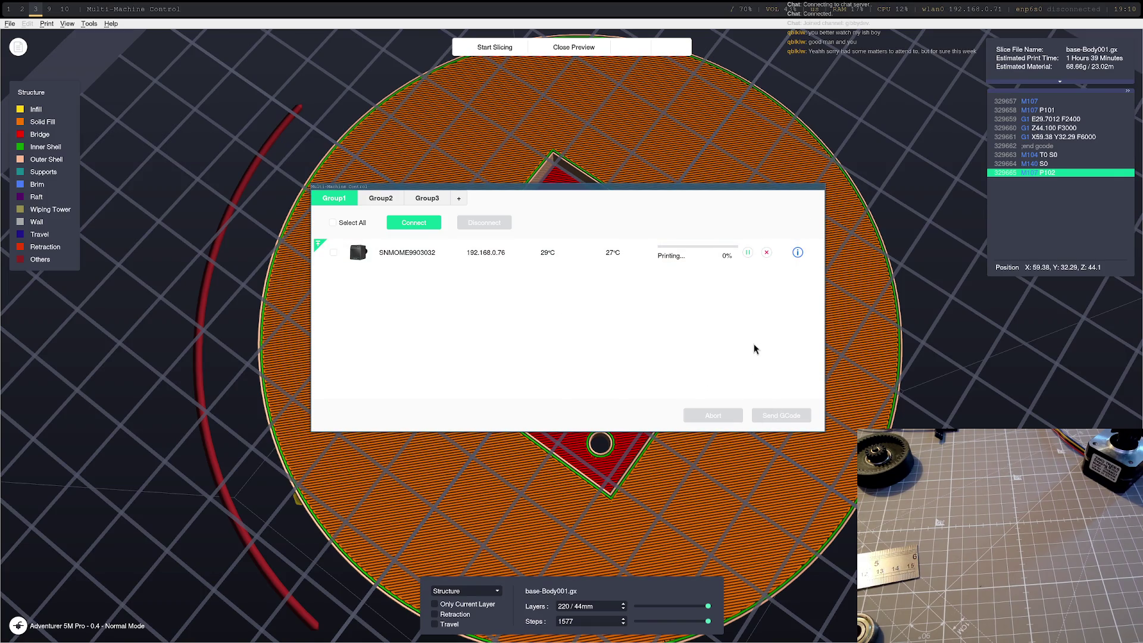
- Close Multi-Machine Control and orbit the sliced part to inspect its underside and top
key(Escape)
mouse_move(714, 378)
mouse_down()
mouse_move(730, 381)
mouse_move(748, 459)
mouse_move(820, 462)
mouse_move(937, 244)
mouse_up()
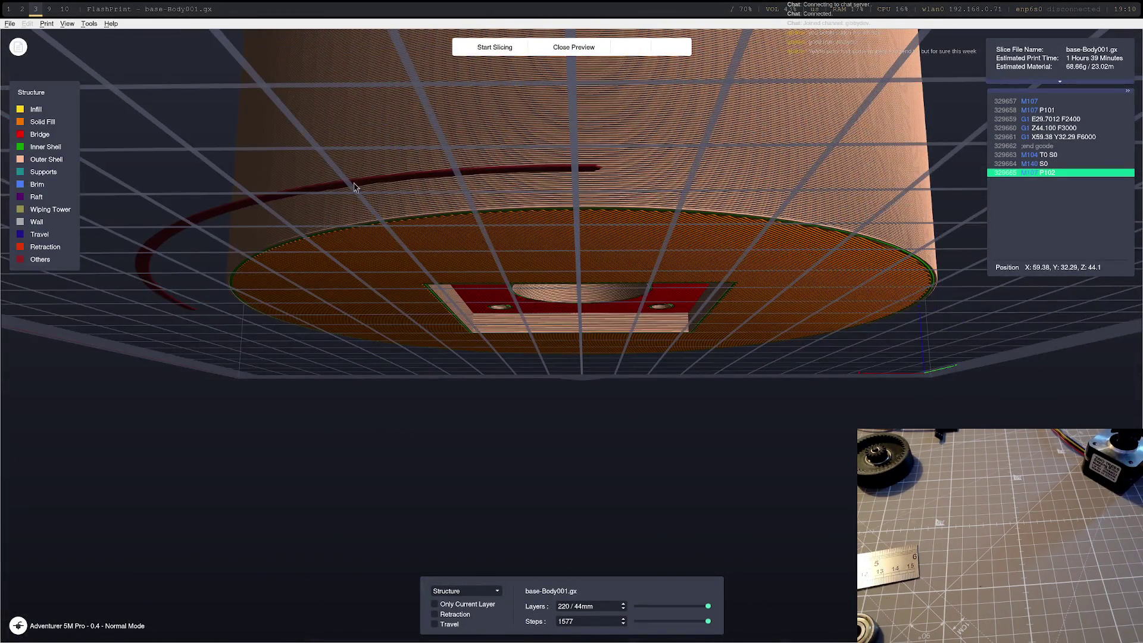
mouse_move(315, 222)
mouse_down()
mouse_move(298, 179)
mouse_move(274, 265)
mouse_move(287, 205)
mouse_up()
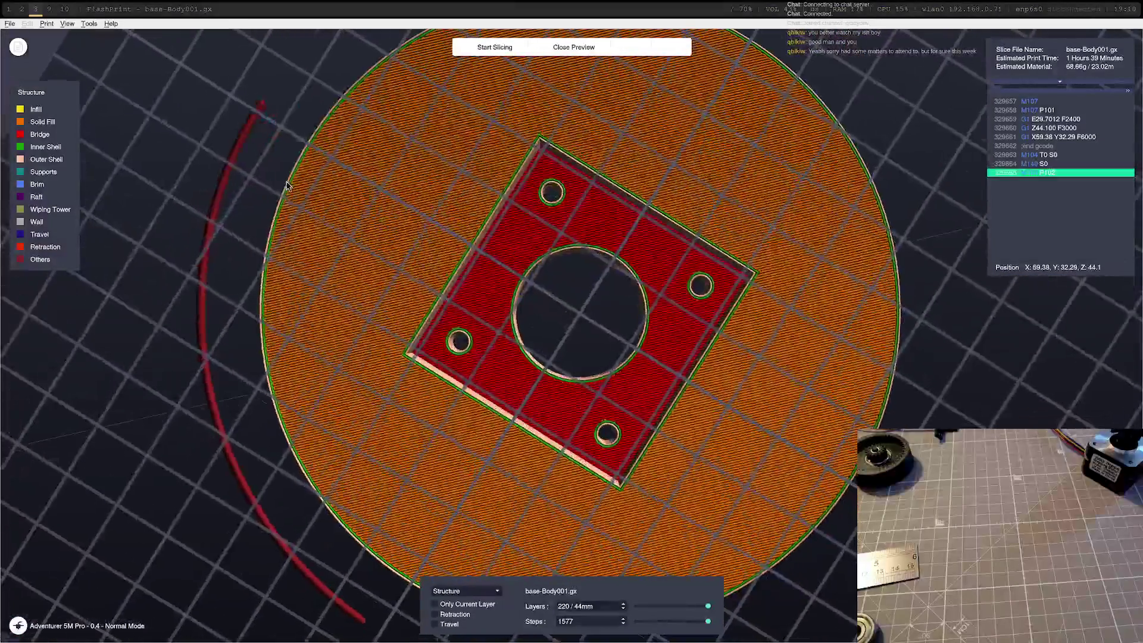
scroll(288, 186, down, 5)
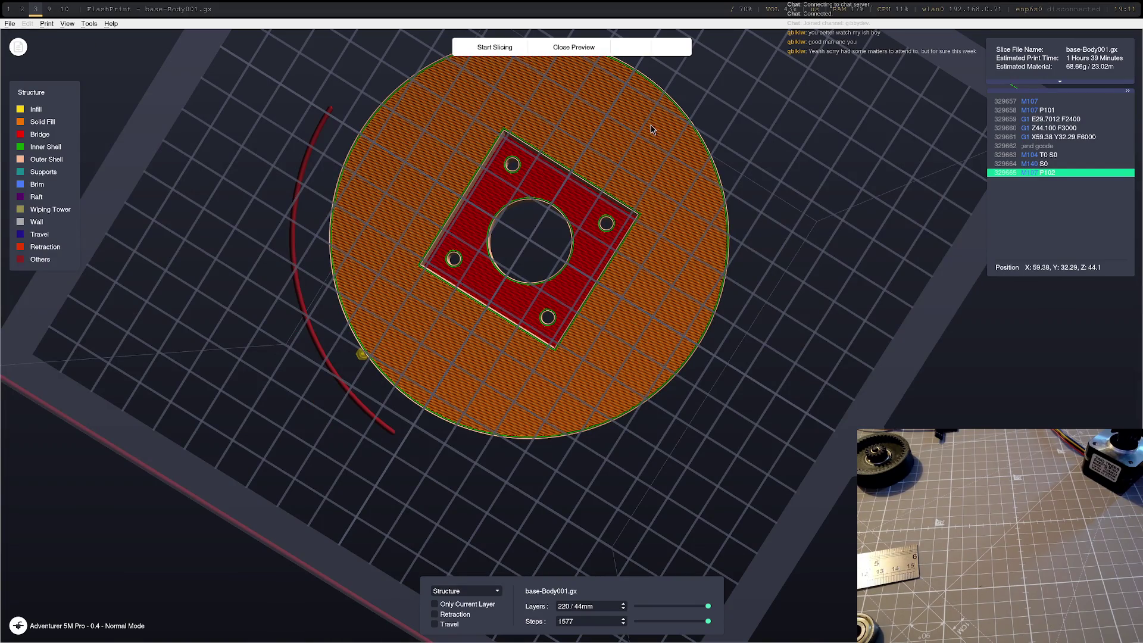
- Leave the preview and add automatic treelike supports, checking them from below the platform
click(570, 47)
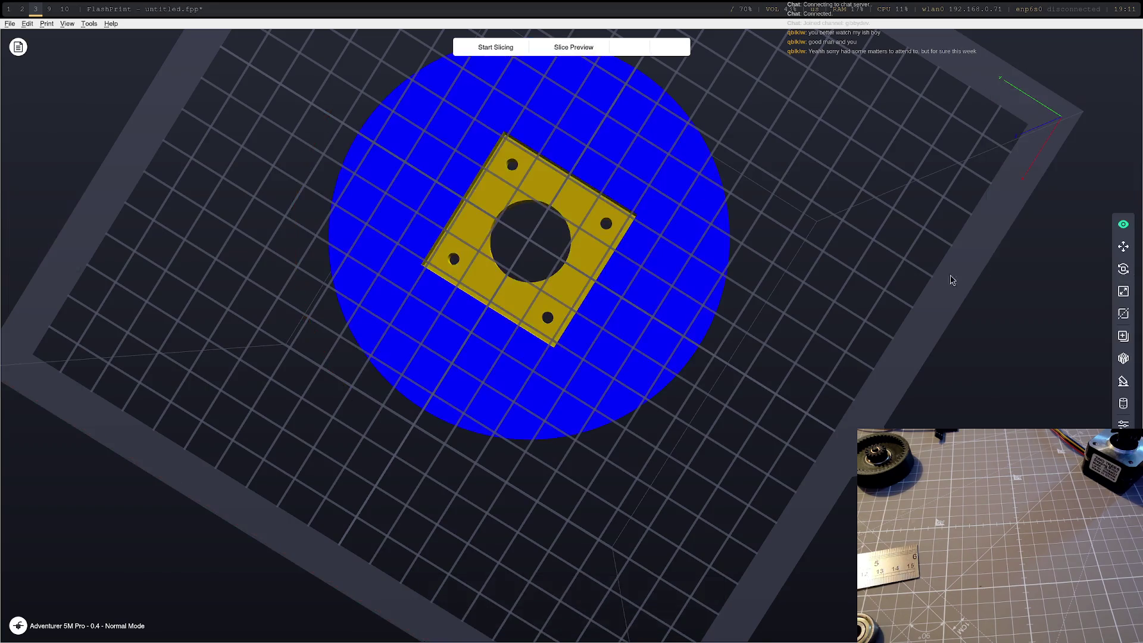
click(1122, 383)
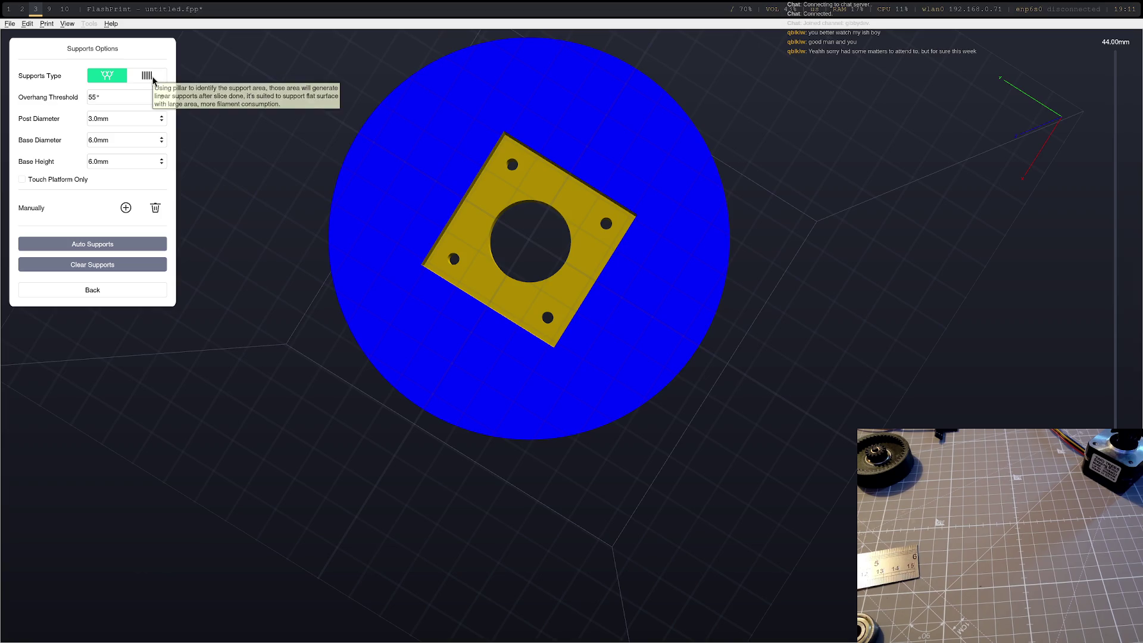
click(109, 246)
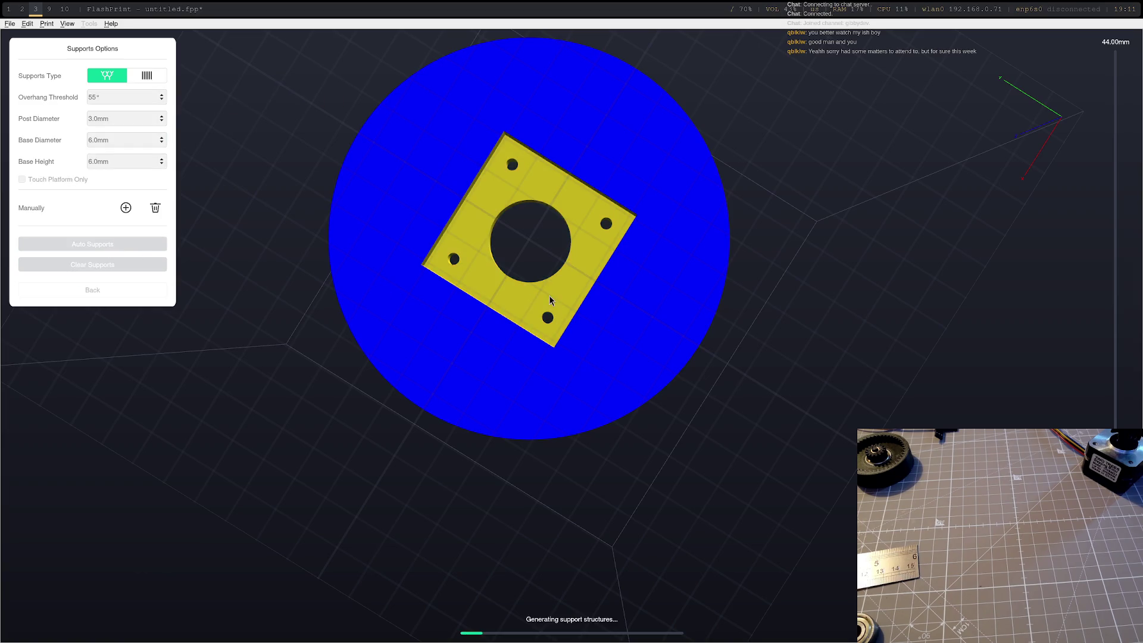
mouse_move(771, 340)
mouse_down()
mouse_move(683, 326)
mouse_move(661, 367)
mouse_move(619, 342)
mouse_move(605, 360)
mouse_move(560, 333)
mouse_move(528, 332)
mouse_move(528, 362)
mouse_move(589, 365)
mouse_move(605, 342)
mouse_move(626, 365)
mouse_move(658, 340)
mouse_move(608, 234)
mouse_up()
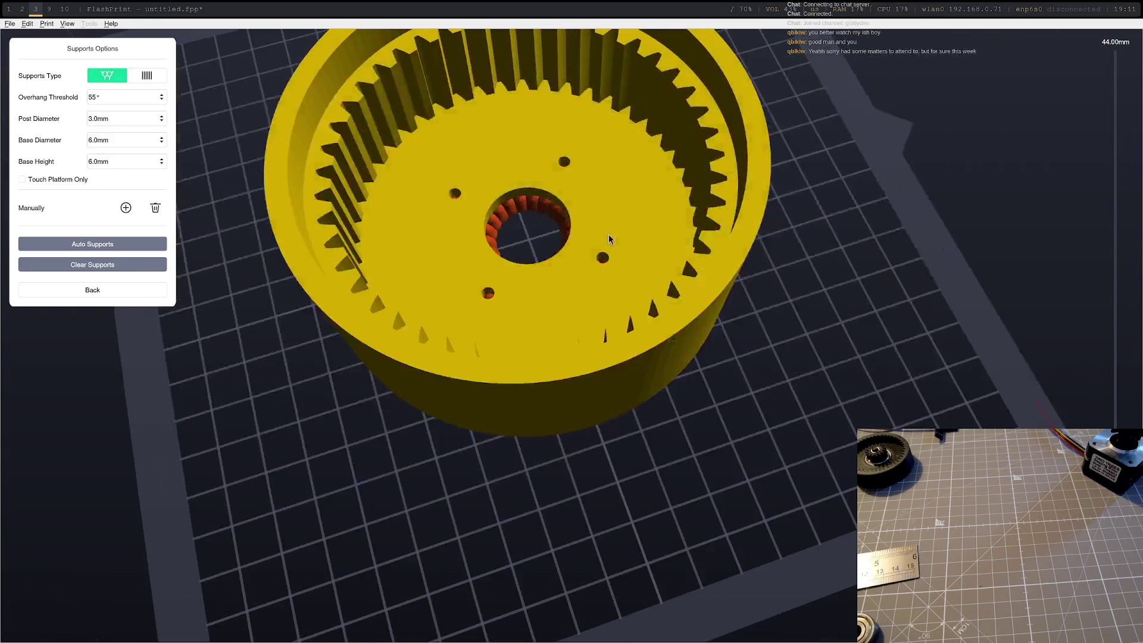
click(106, 292)
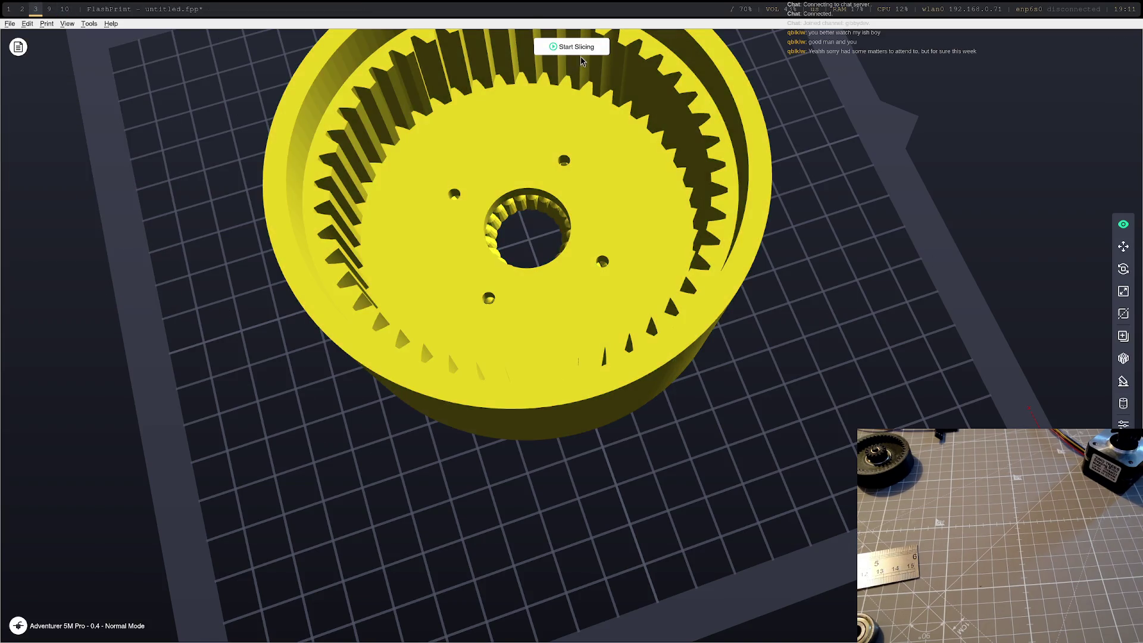
- Re-slice the supported mount with the standard PLA profile, choosing Add Raft when prompted
click(571, 46)
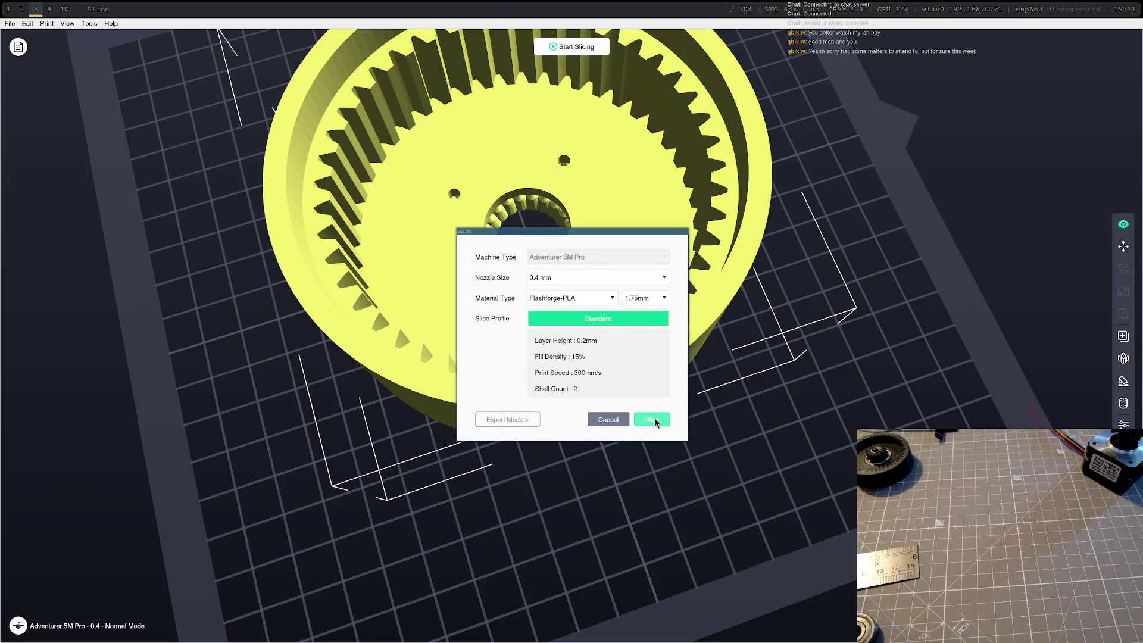
click(655, 422)
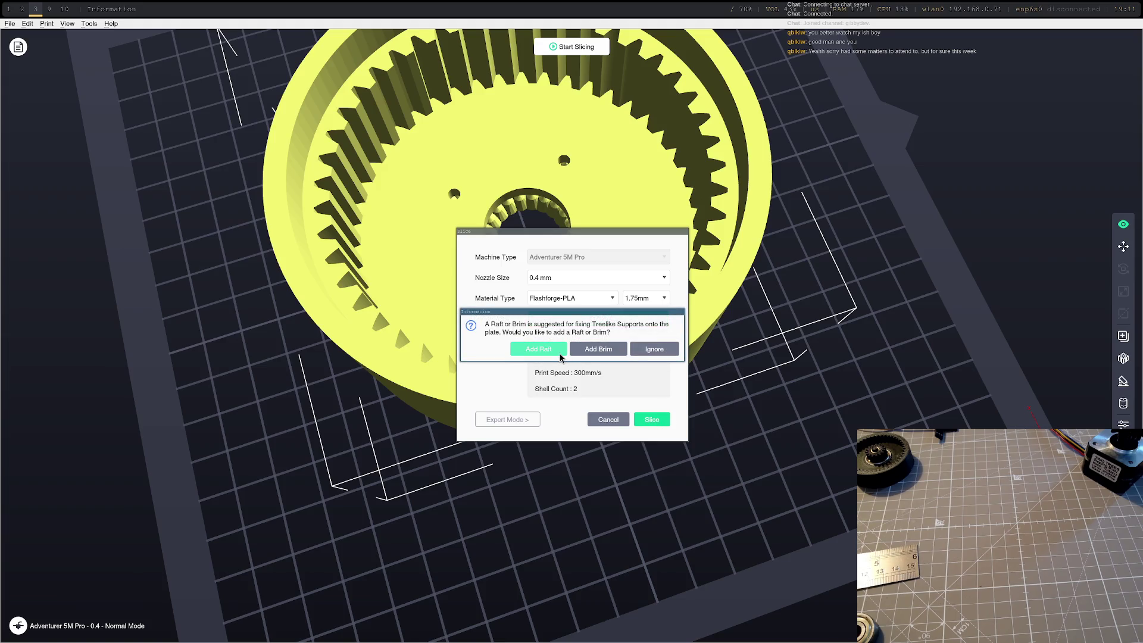
click(613, 356)
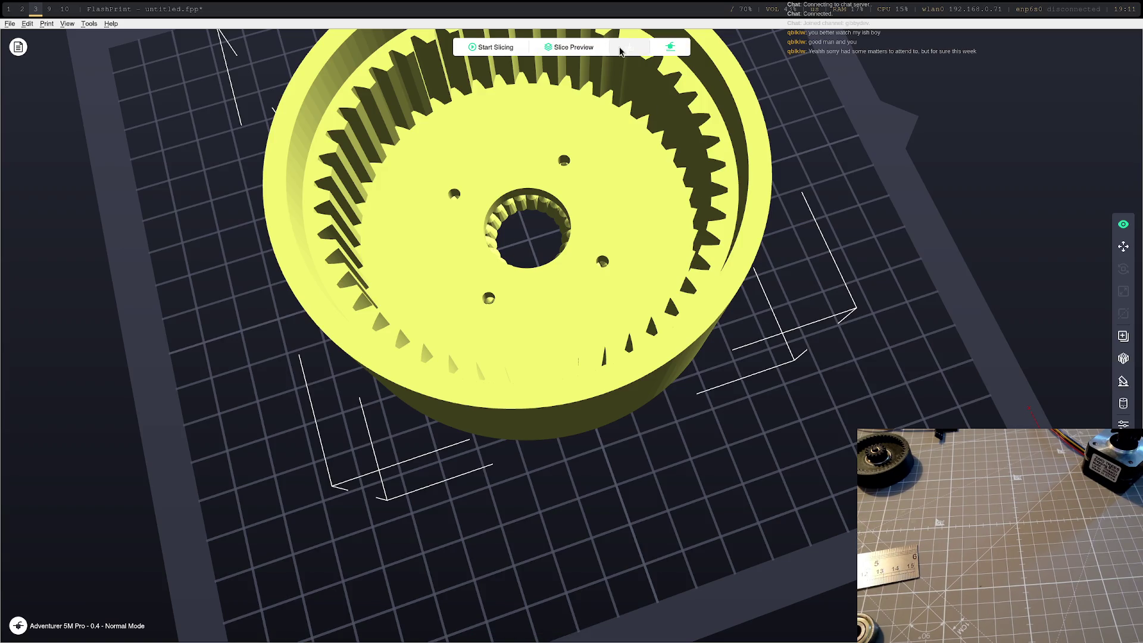
- Show the re-sliced toolpaths (1 h 58 min, 72.65 g, 220 layers) and orbit to view the side
click(569, 47)
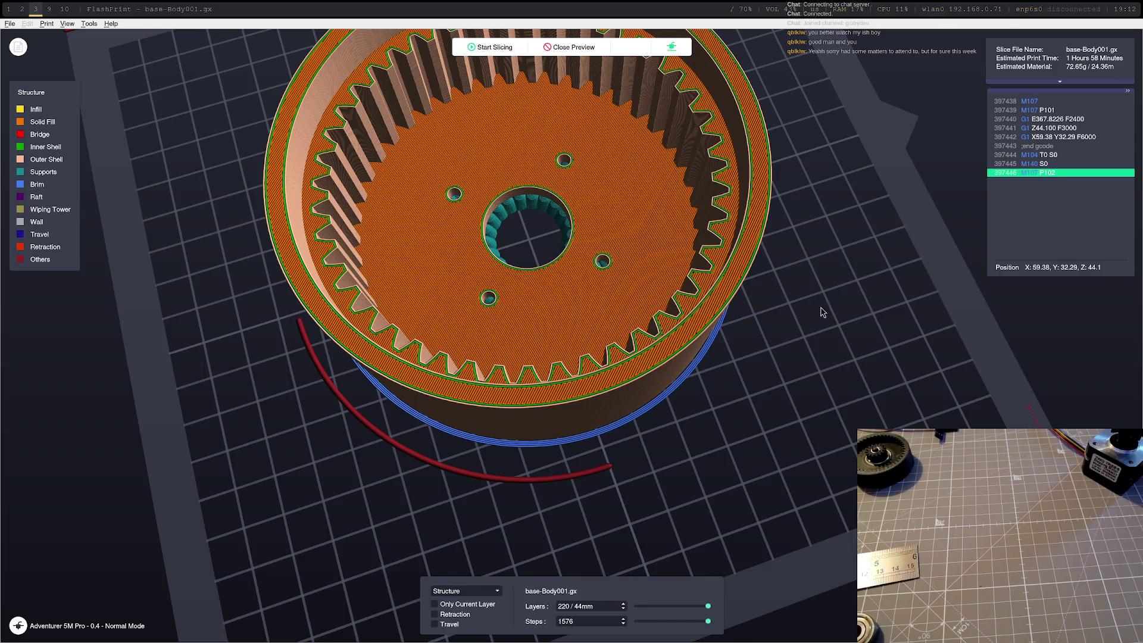
mouse_move(824, 331)
mouse_down()
mouse_move(791, 280)
mouse_move(780, 283)
mouse_move(771, 296)
mouse_move(800, 334)
mouse_move(829, 329)
mouse_move(813, 322)
mouse_move(834, 346)
mouse_move(929, 365)
mouse_move(973, 329)
mouse_move(961, 291)
mouse_move(970, 313)
mouse_up()
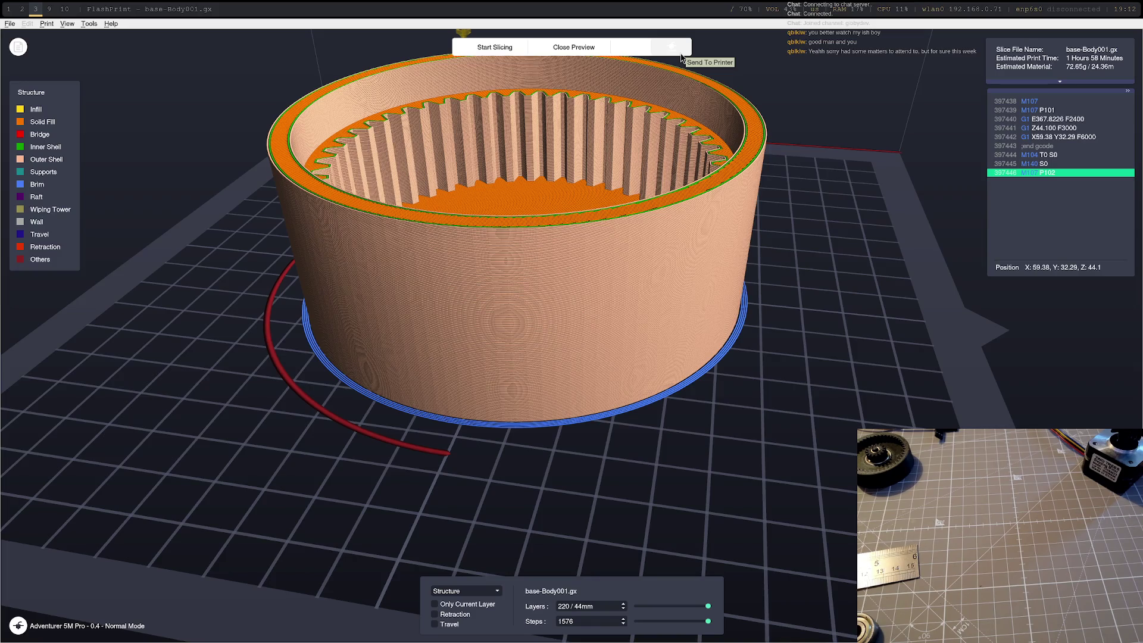
- Start sending to the printer, confirm the file name, and dismiss the 'Machine is busy, pending...' warning
click(681, 58)
click(602, 337)
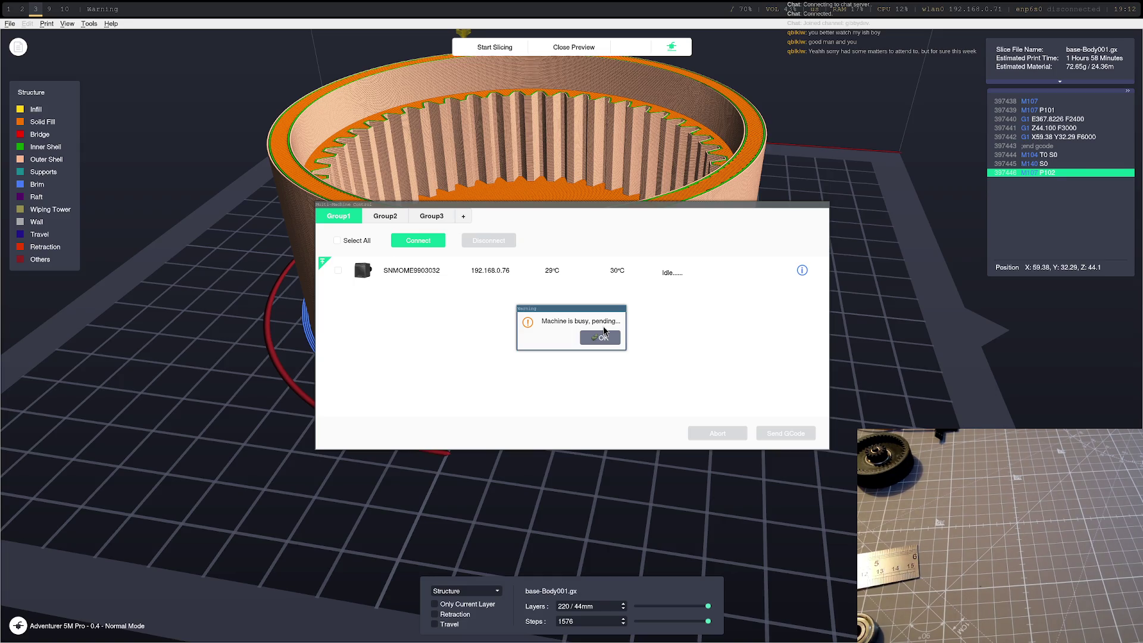
click(597, 341)
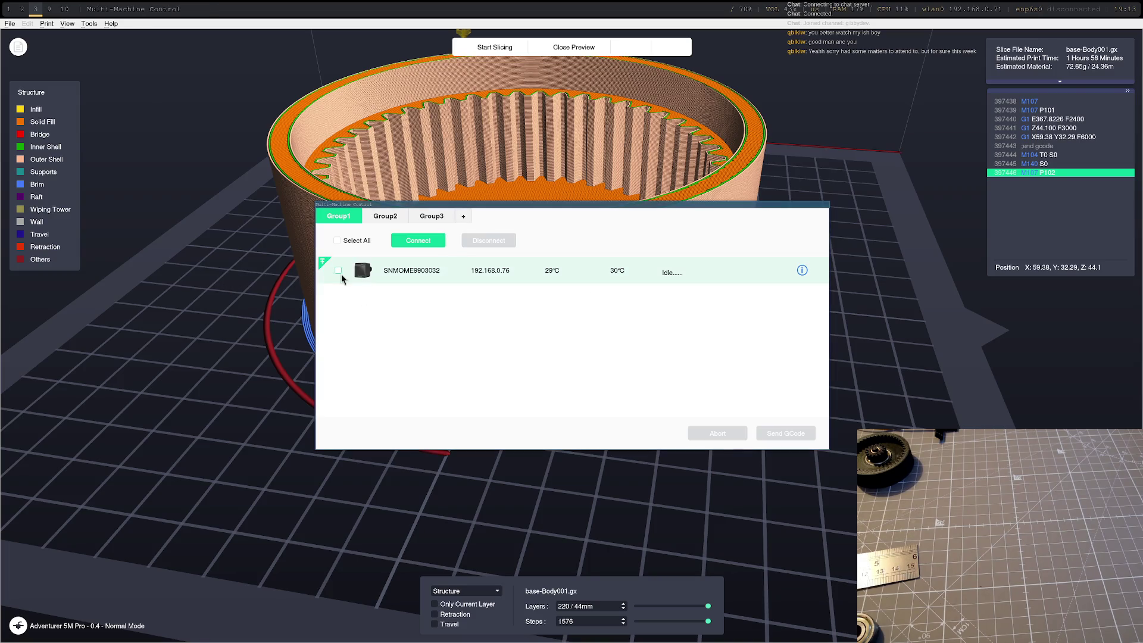
- Select the networked printer and send it the base-Body001 G-code file
click(338, 270)
click(786, 433)
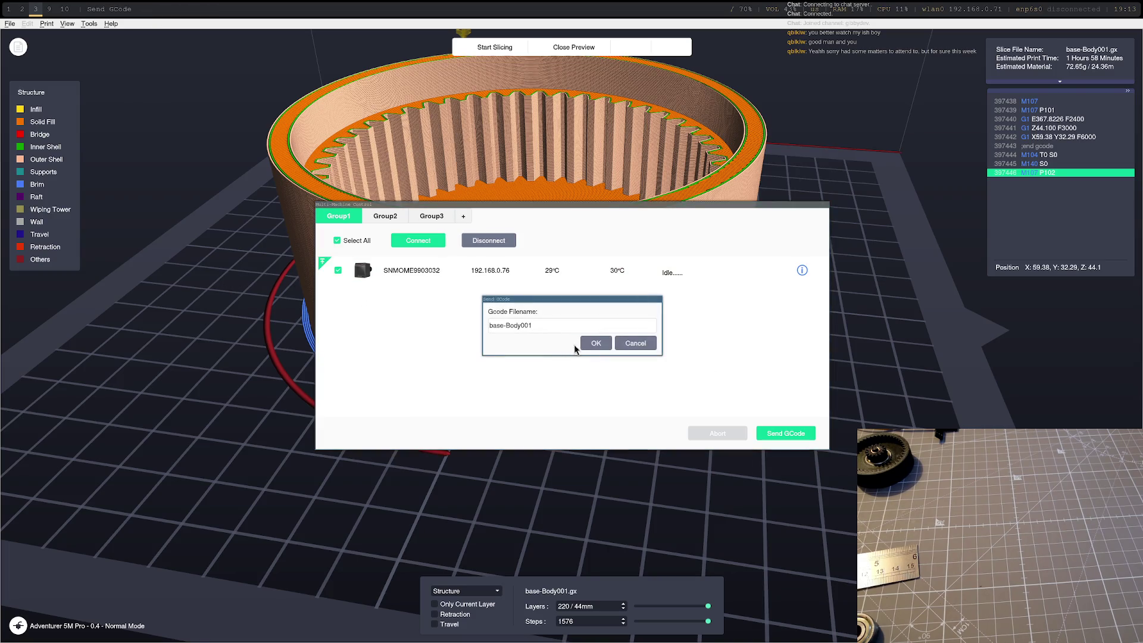
click(593, 343)
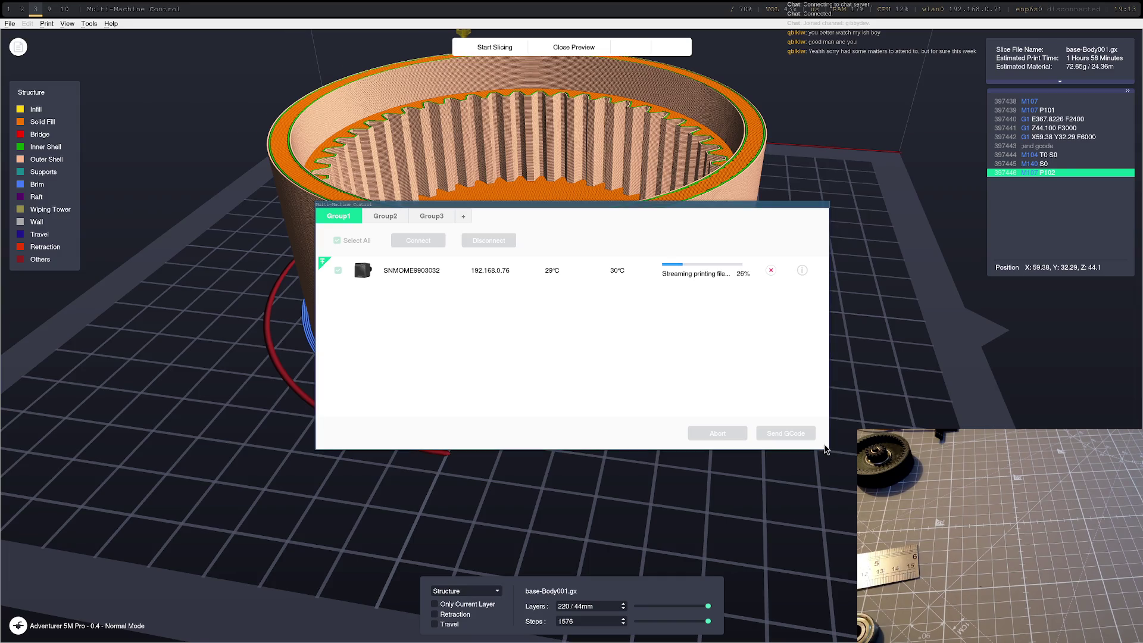